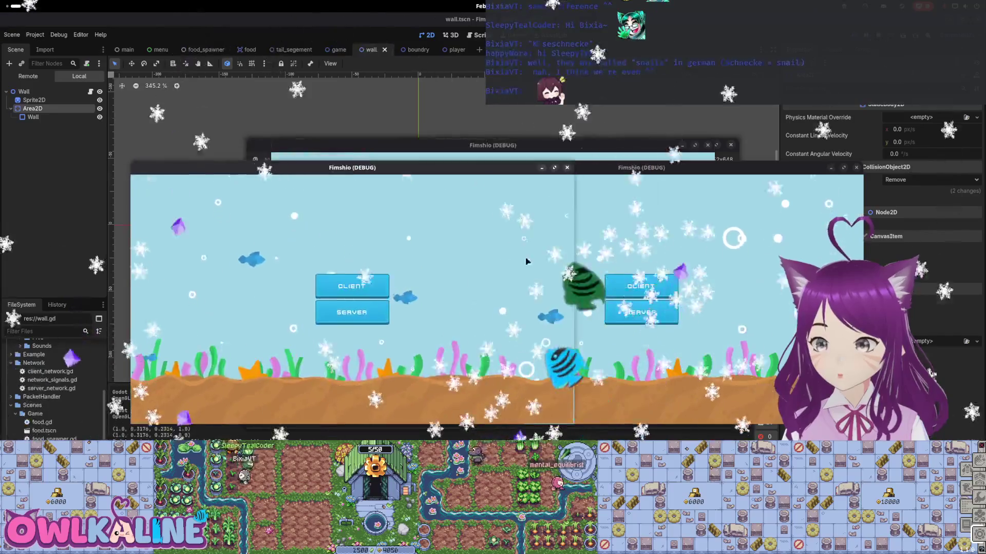
Move the front debug window aside and start a match to play-test the fish game
left_click_drag(621, 178, 626, 405)
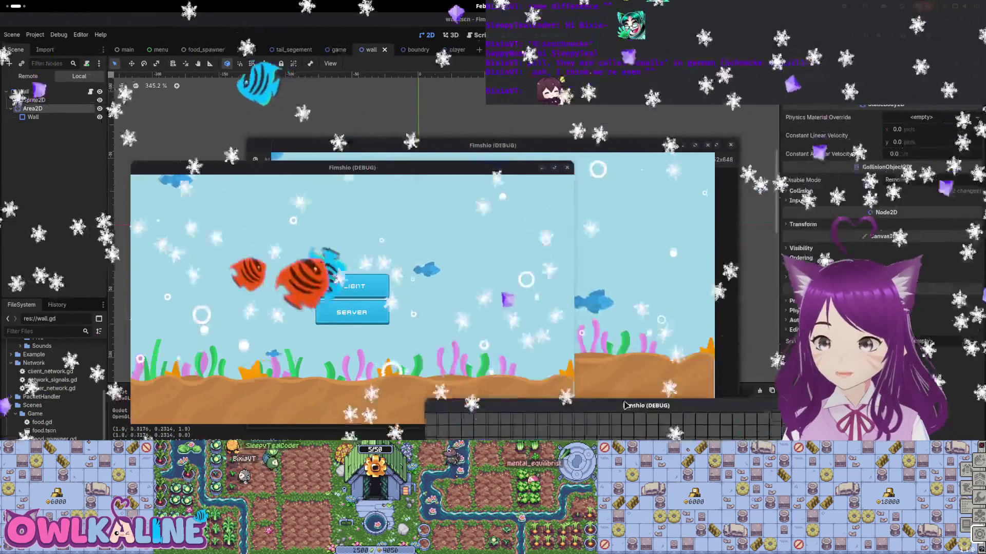
left_click(465, 277)
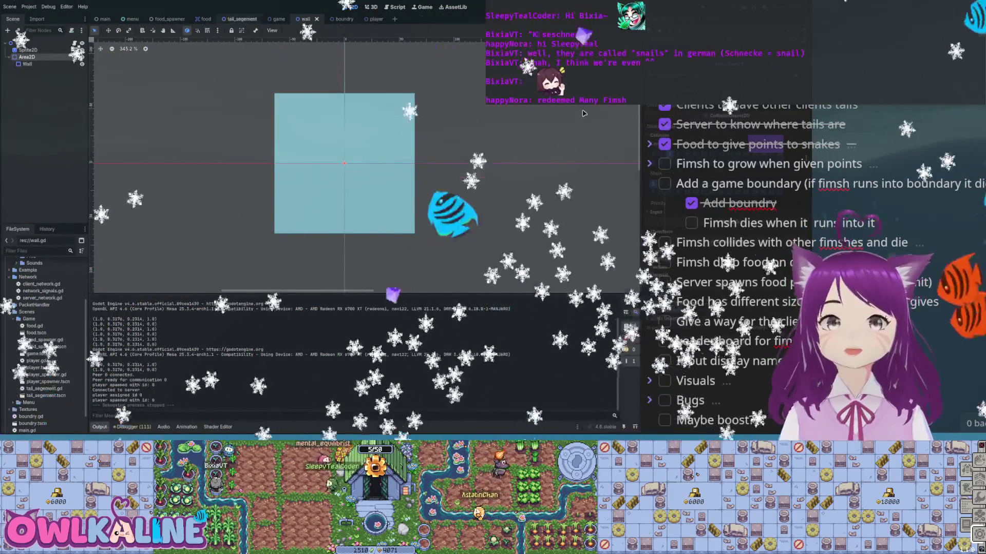
Switch to the player scene and view its player.gd script
key("ctrl+Tab")
key("ctrl+Tab")
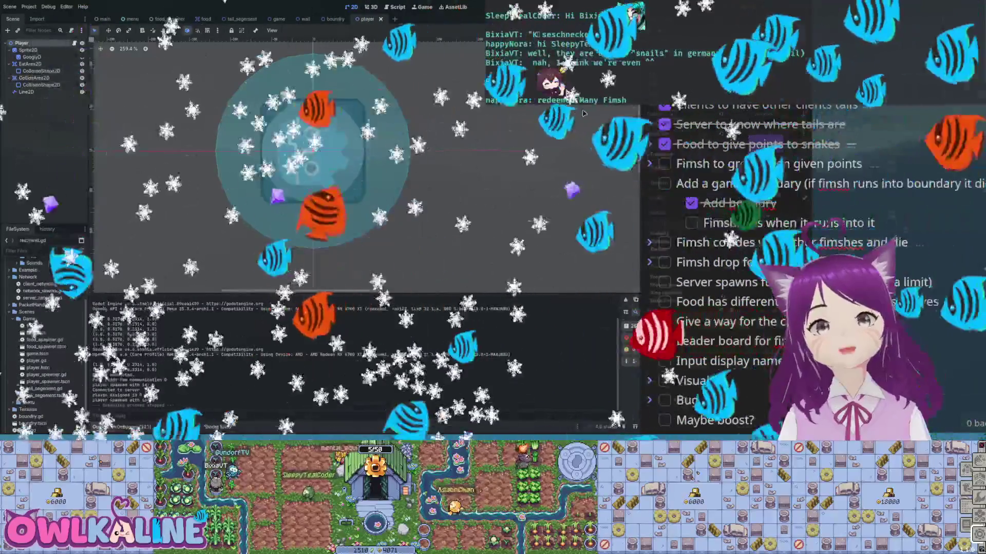
key("ctrl+F3")
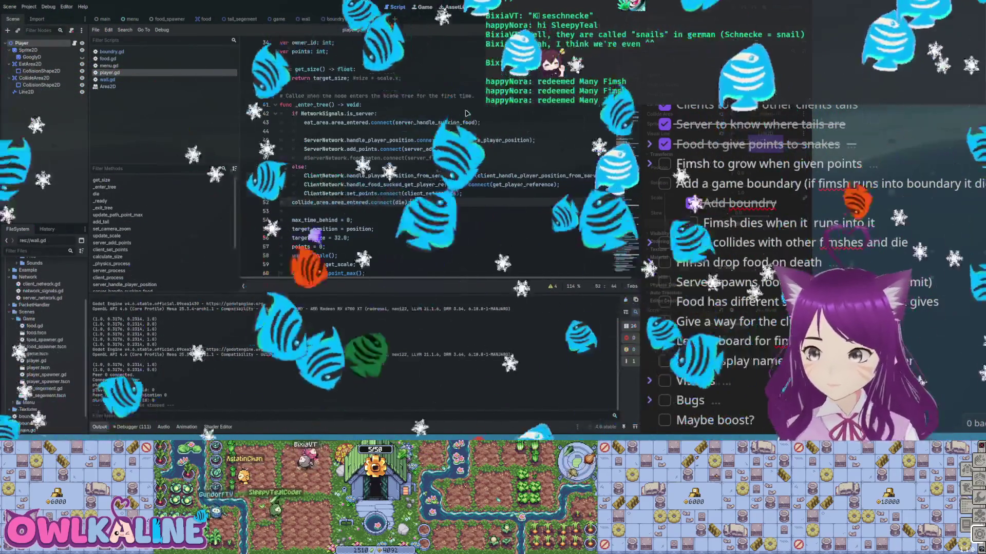
scroll(465, 112, "up", 10)
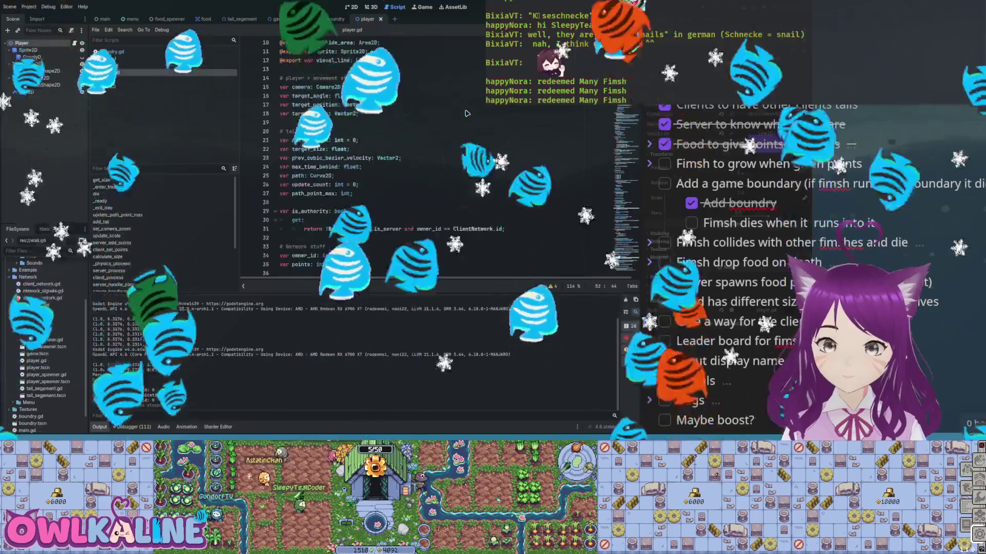
double_click(368, 122)
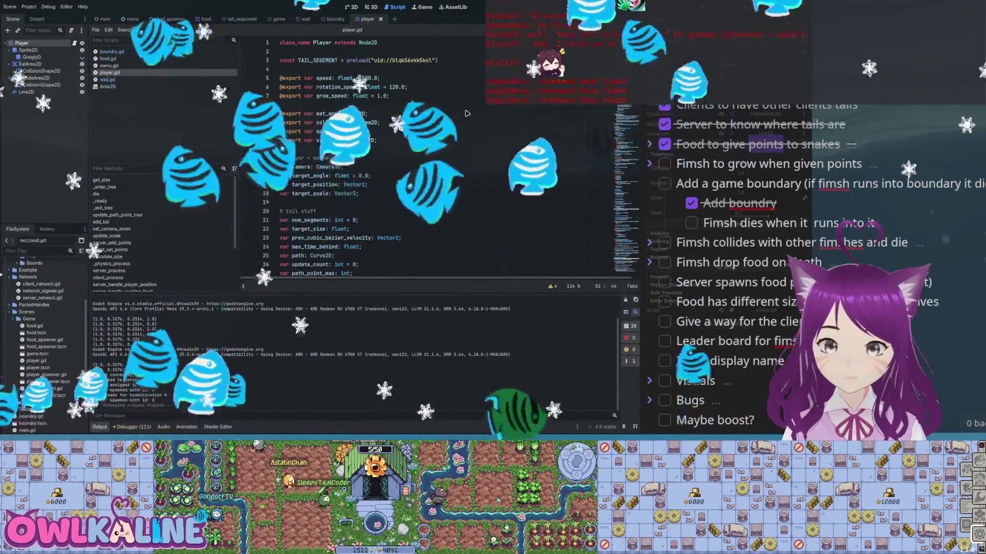
scroll(466, 113, "down", 12)
scroll(466, 113, "down", 9)
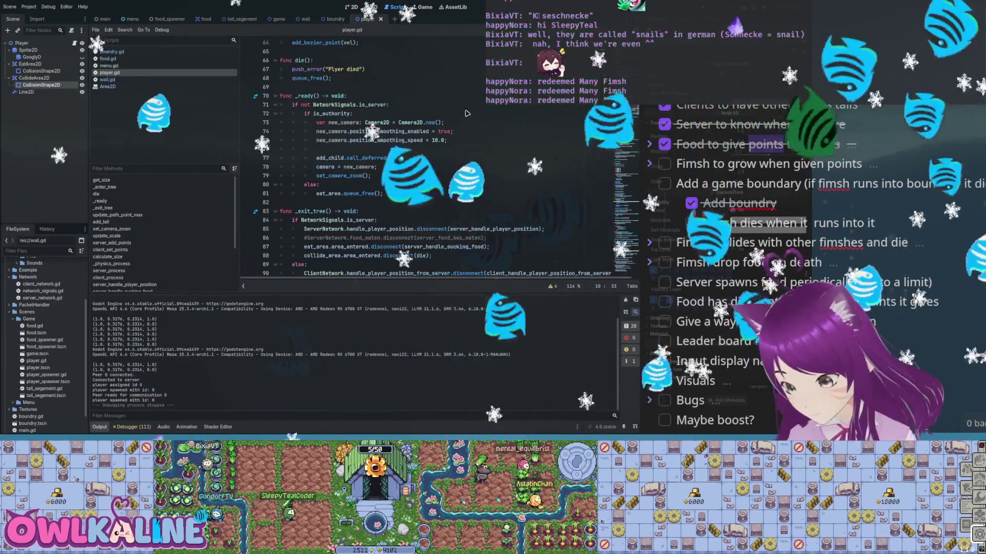
left_click_drag(383, 193, 319, 184)
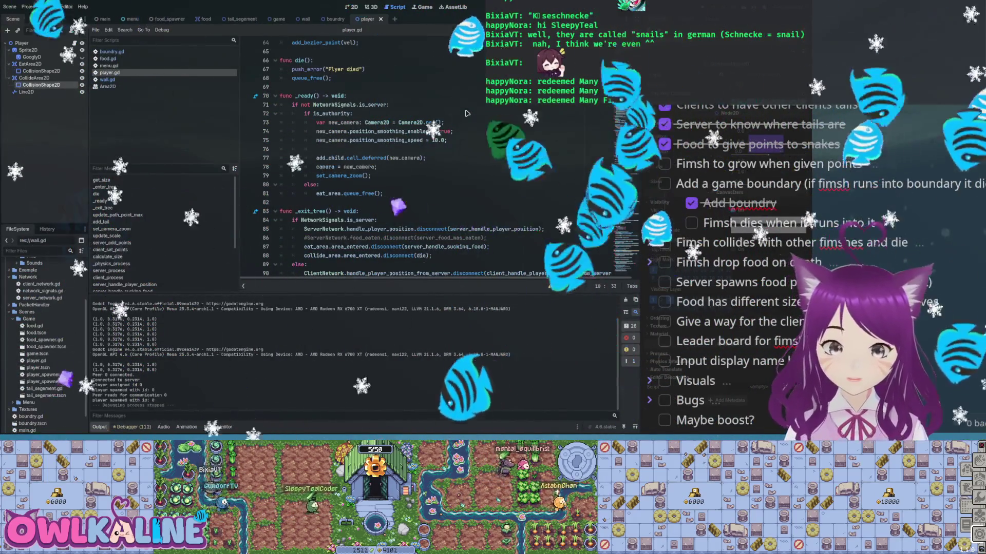
Paste eat_area.queue_free() after the camera zoom call in the authority branch and test-run the game
key("Up")
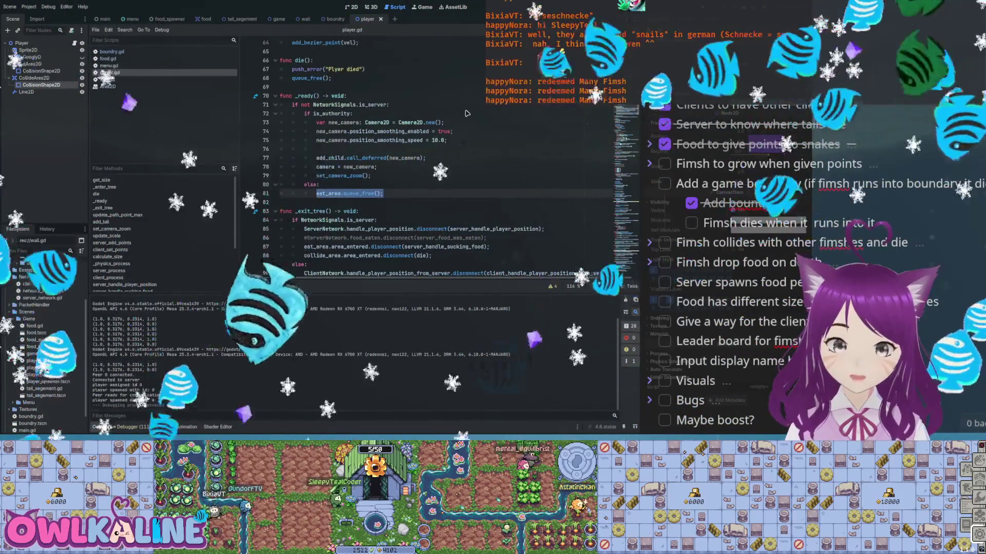
type("eat_area.queue_free();")
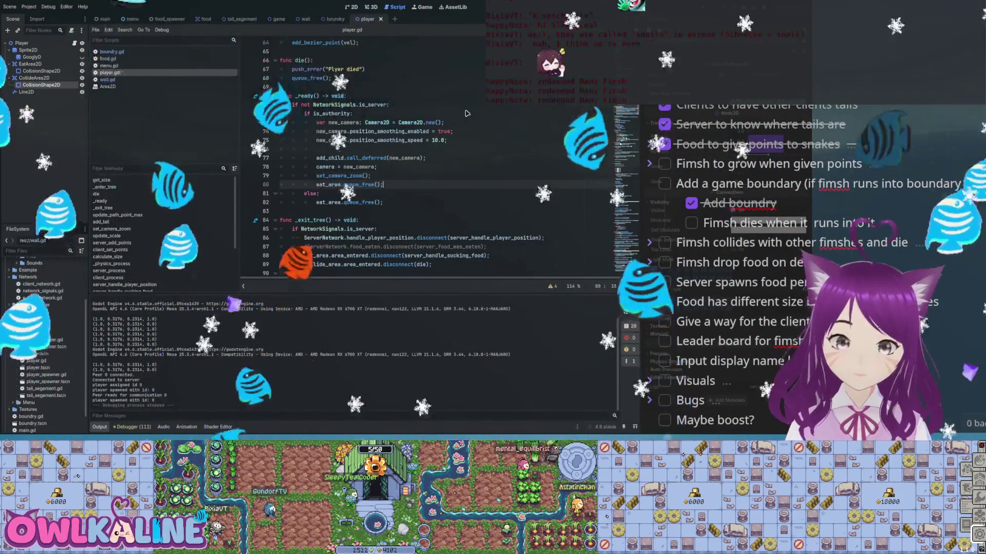
key("F5")
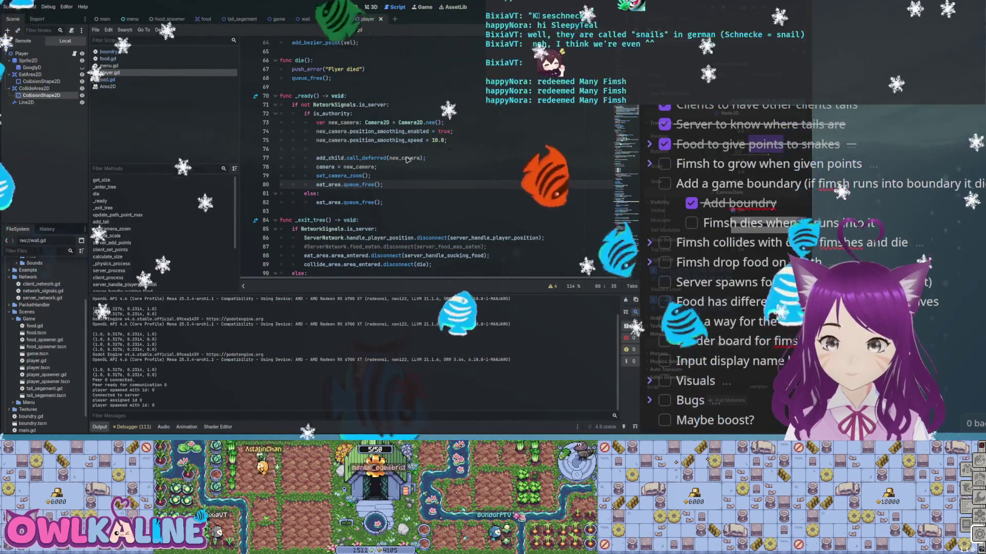
key("F8")
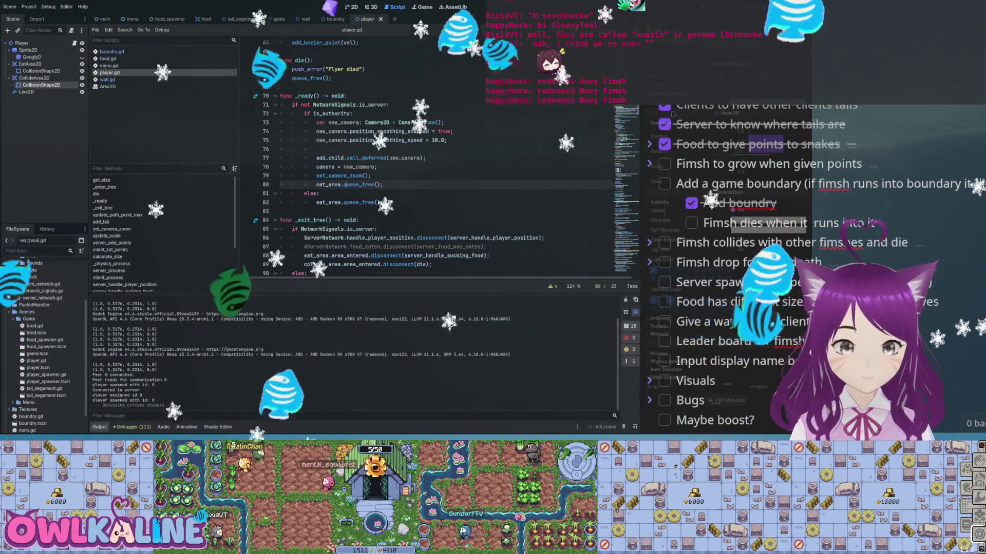
Move the eat_area.queue_free() line to the top of _ready and run the game again
left_click(330, 185)
left_click_drag(383, 184, 362, 184)
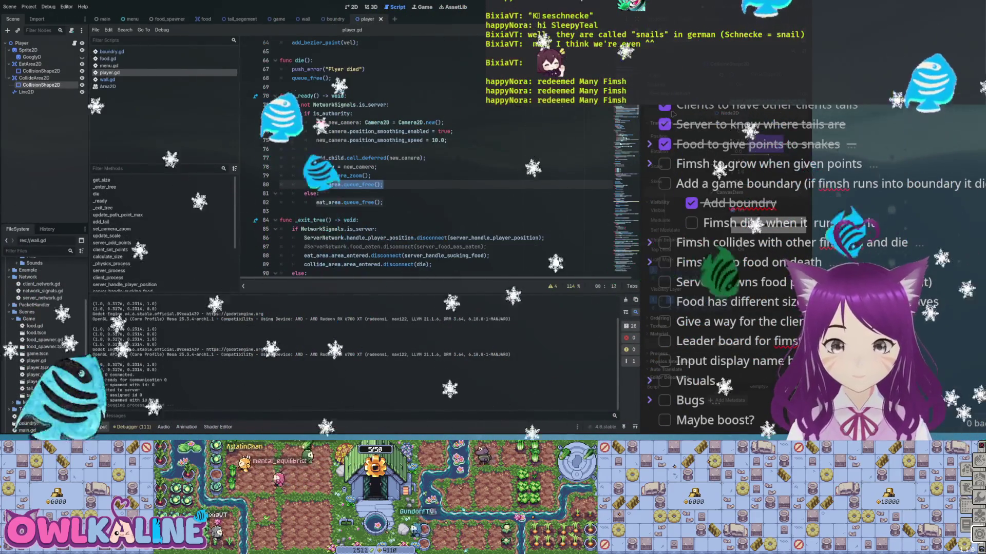
key("BackSpace")
key("BackSpace")
left_click_drag(383, 193, 316, 193)
key("ctrl+c")
left_click(280, 104)
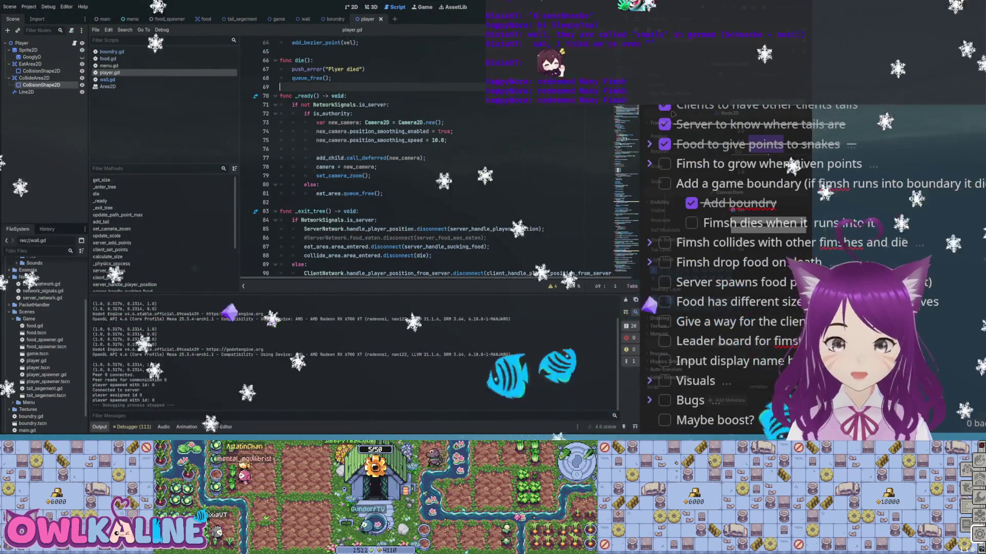
key("ctrl+v")
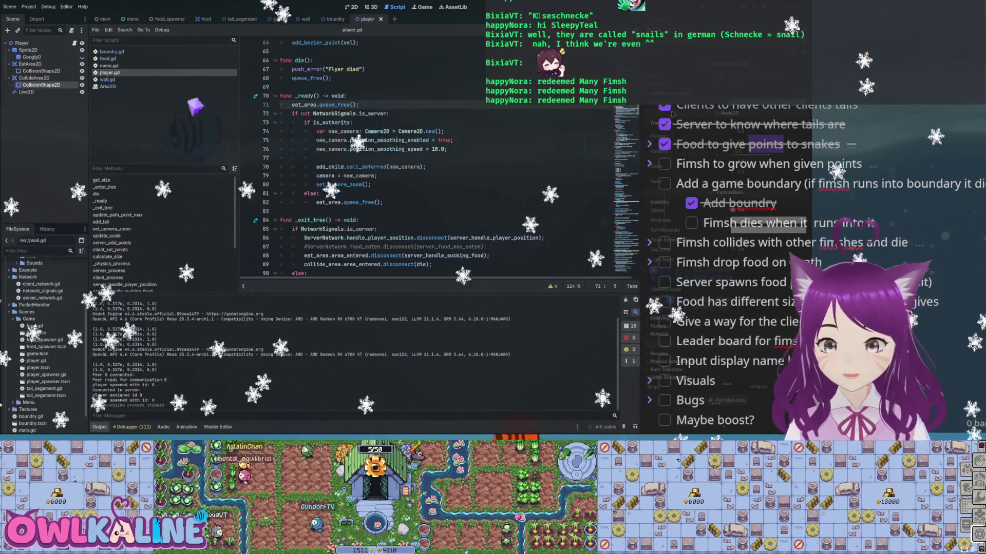
key("F5")
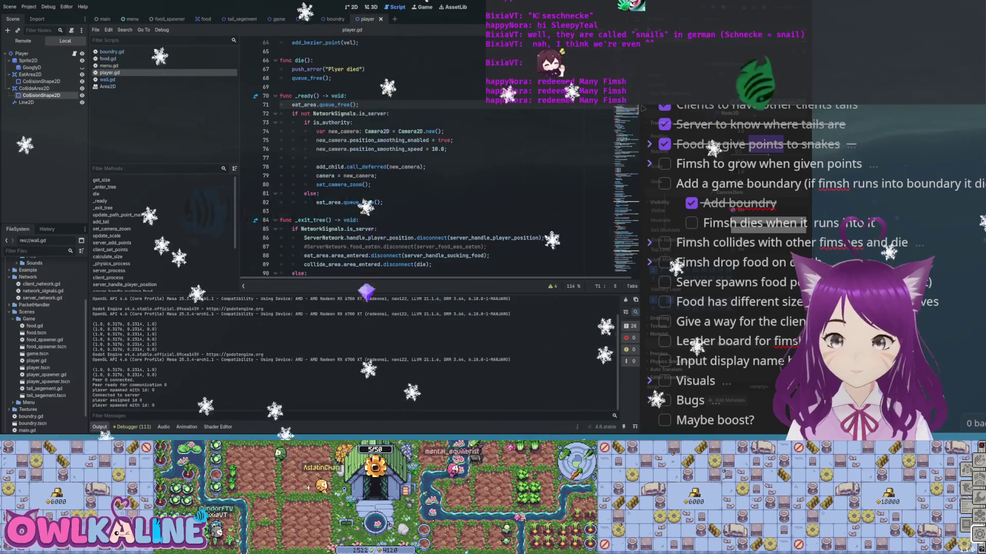
Stop the game and delete the early eat_area.queue_free() line from _ready
key("F8")
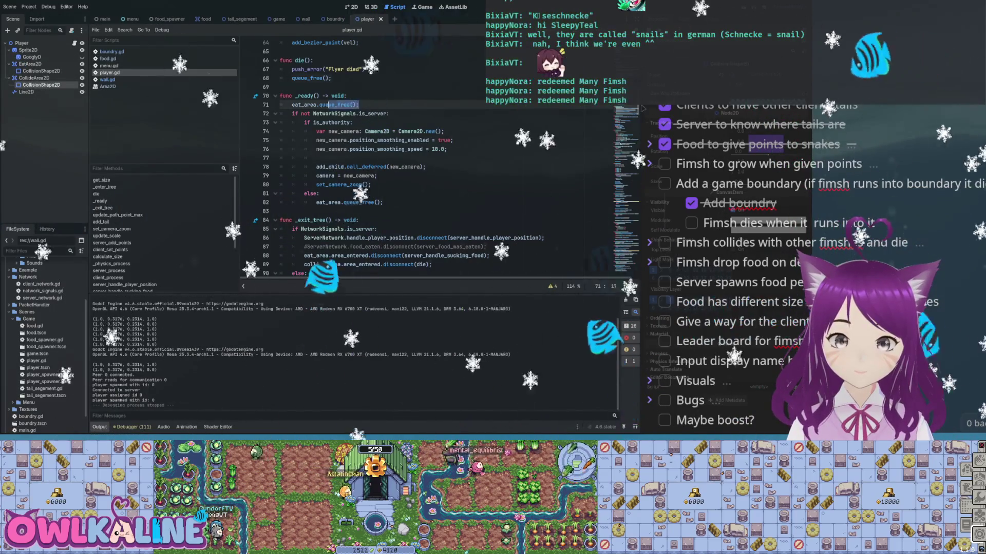
key("ctrl+shift+k")
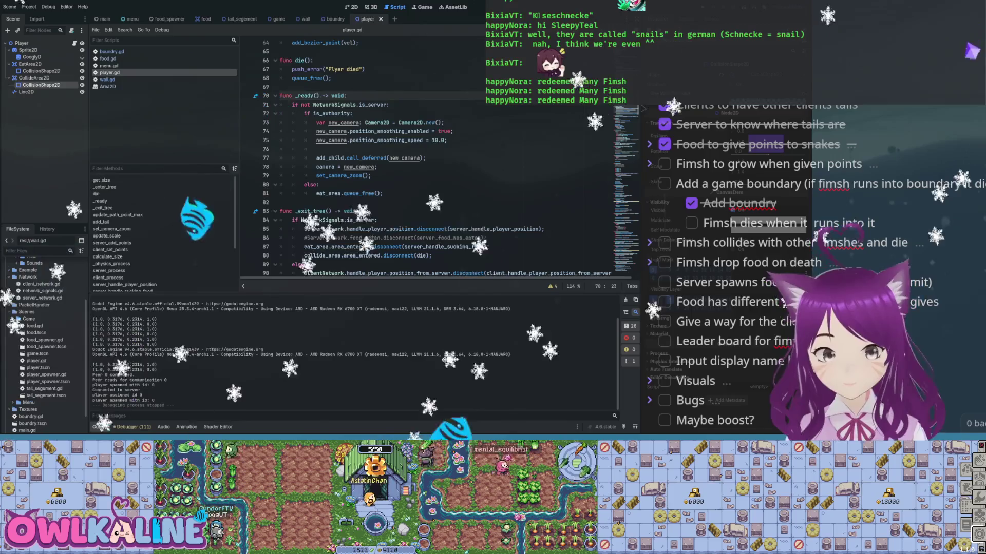
Toggle Monitorable on CollideArea2D, save the player scene, and open the wall scene
left_click(34, 78)
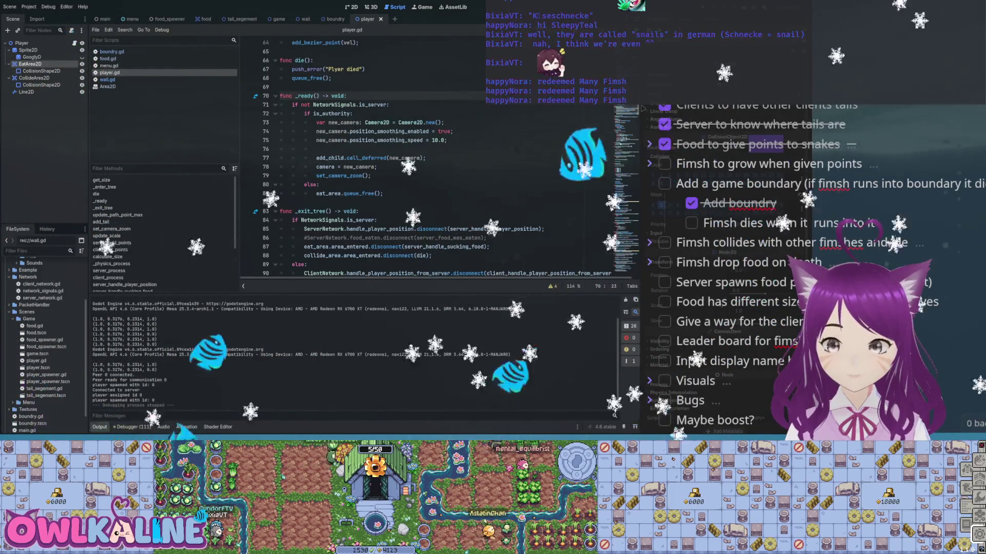
left_click(34, 77)
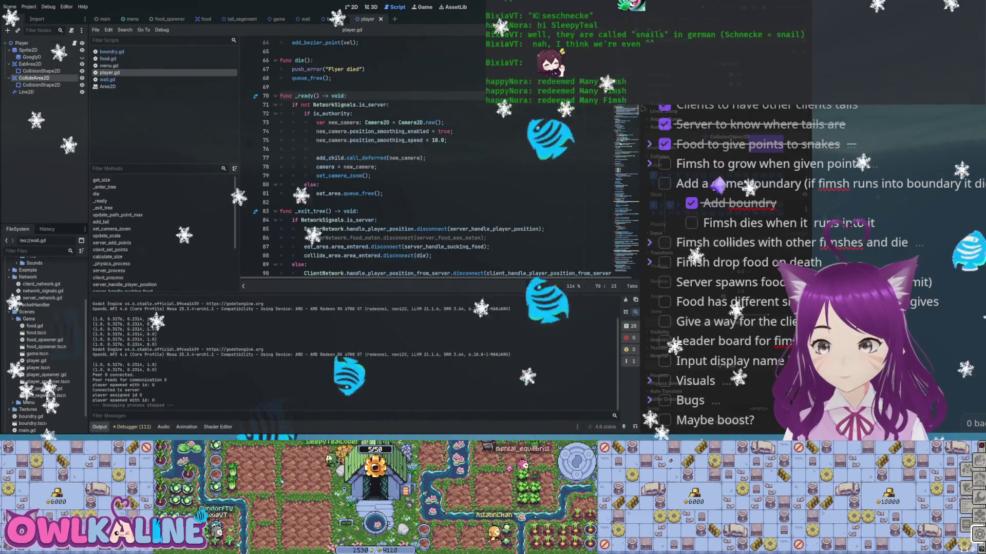
key("ctrl+s")
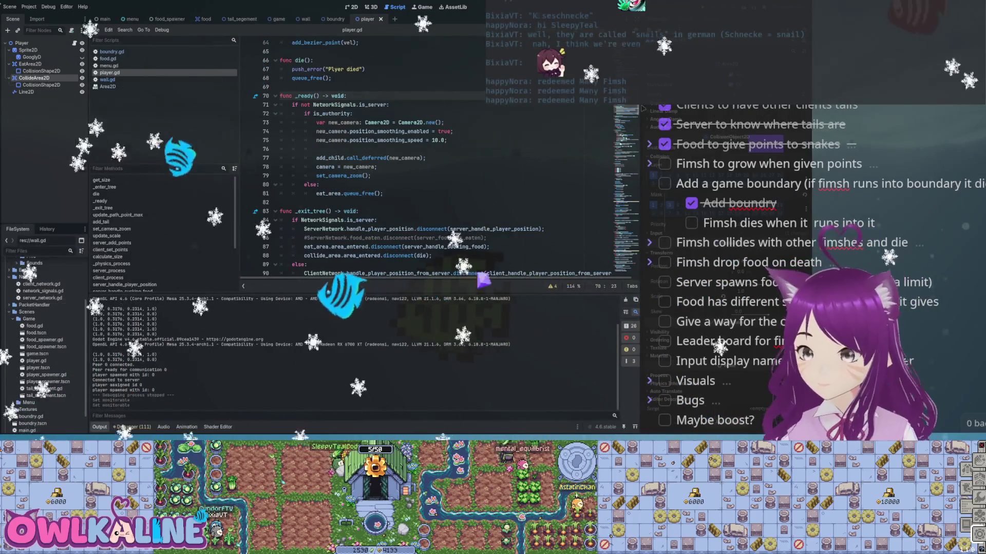
left_click(305, 19)
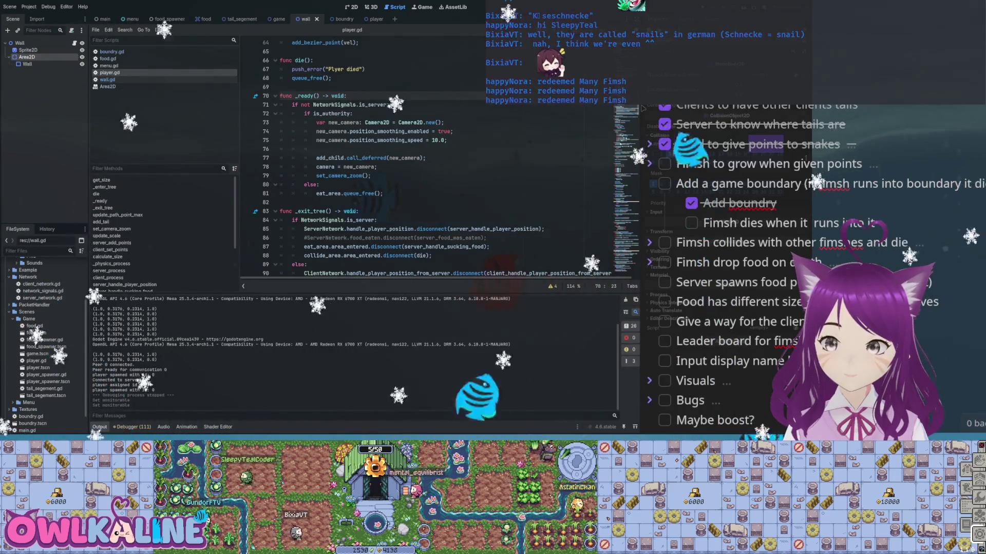
Toggle collision mask layers on the wall's Area2D, save the wall scene, and return to the player scene
left_click(641, 107)
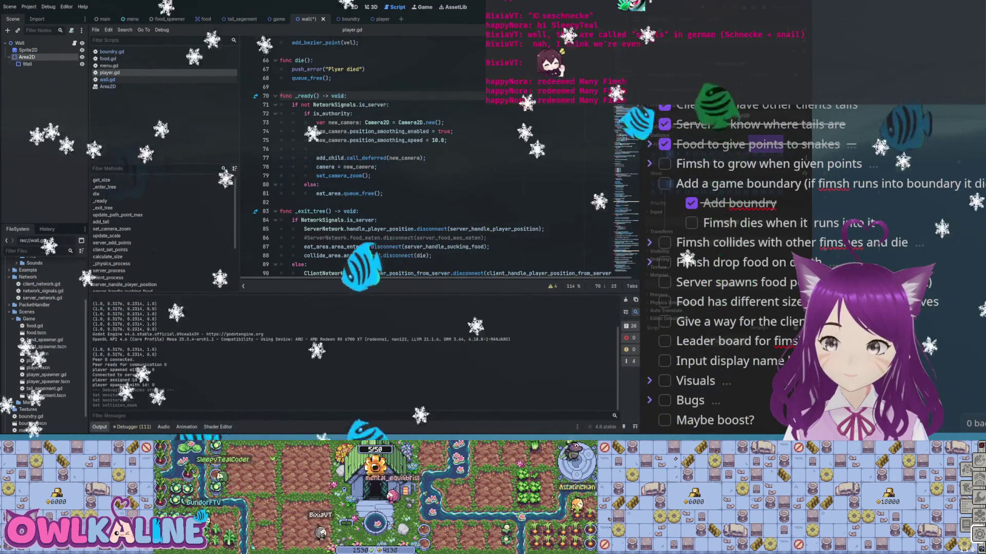
left_click(642, 107)
key("ctrl+s")
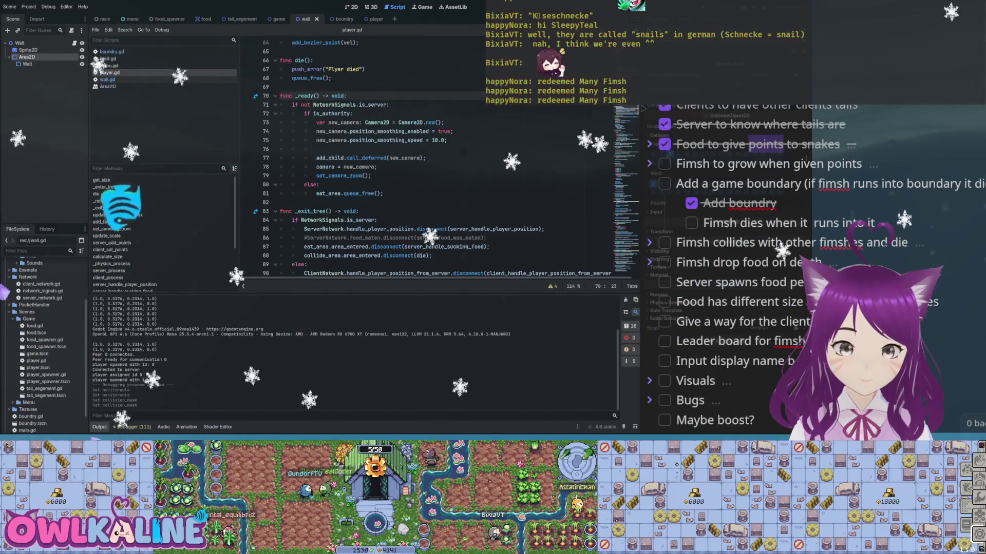
key("ctrl+Tab")
key("ctrl+Tab")
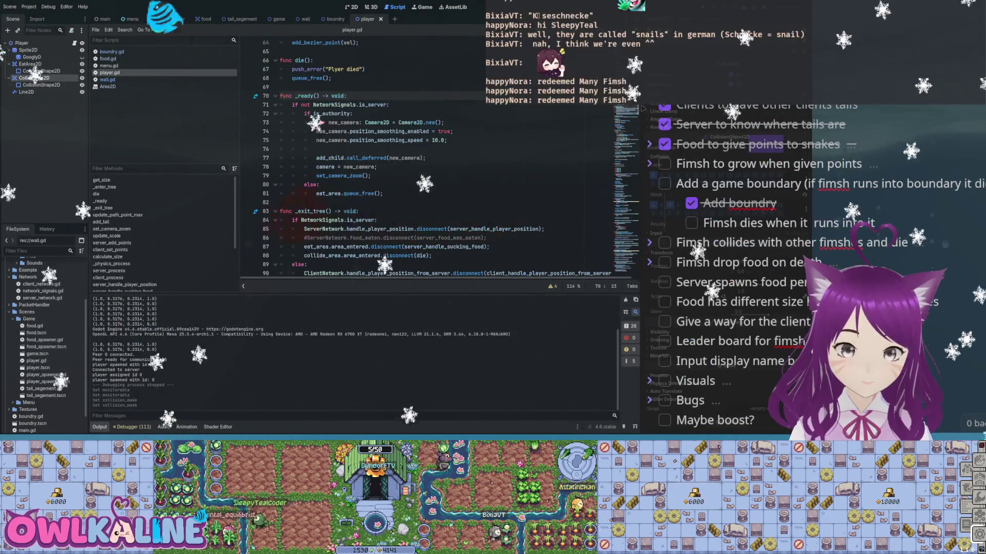
Add a new line above the collide connection and autocomplete collide_area.area_shape_entered
scroll(642, 108, "up", 7)
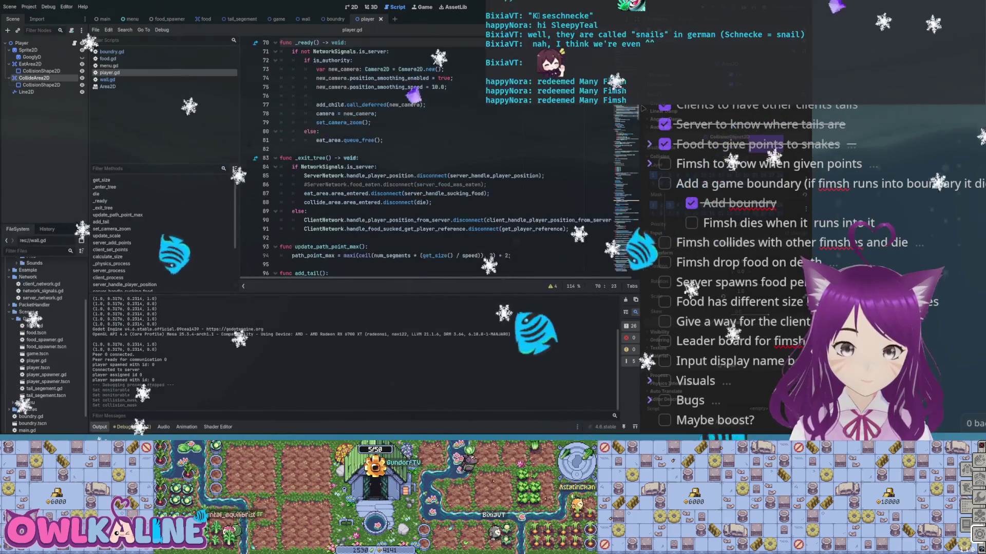
scroll(643, 108, "up", 3)
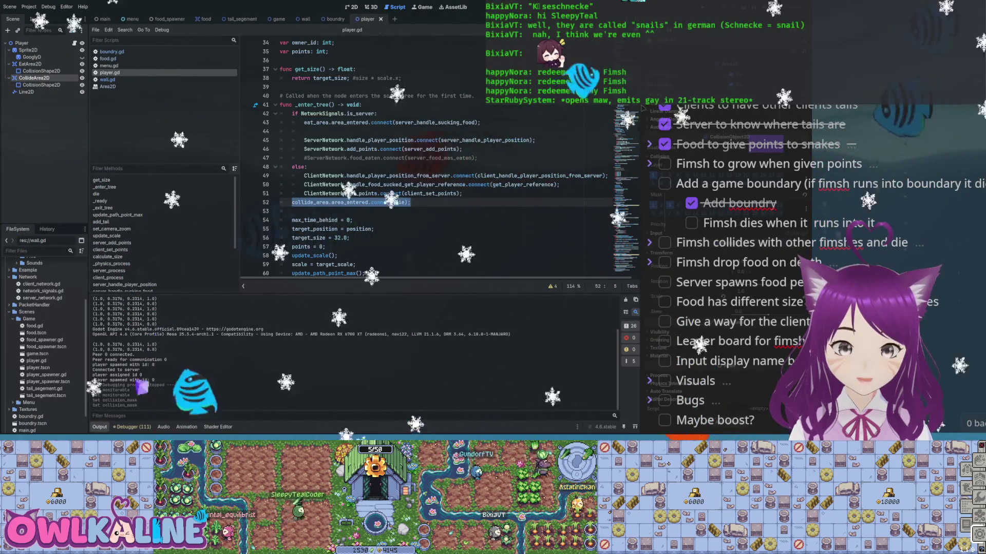
key("Down")
key("Down")
key("Up")
key("Up")
key("Home")
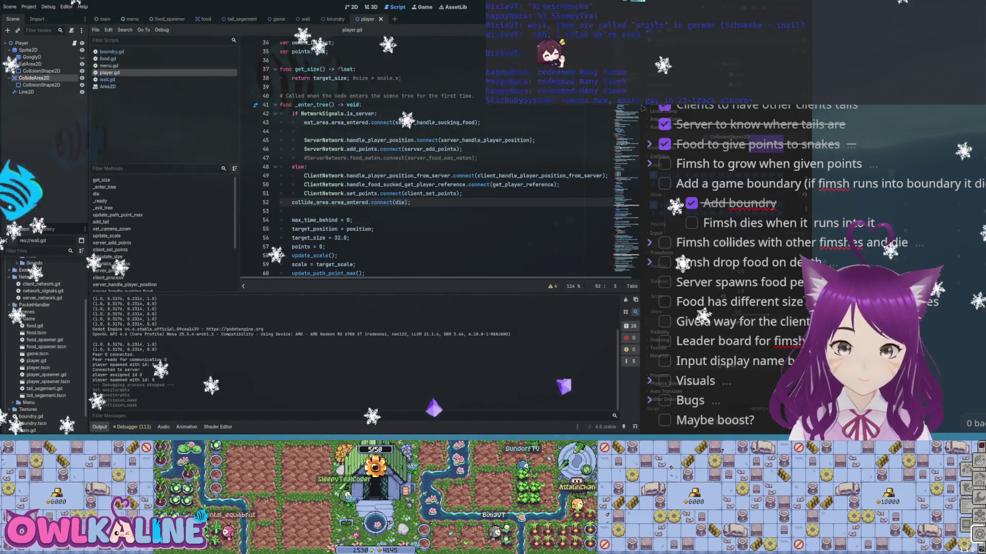
key("Return")
key("Up")
type("c")
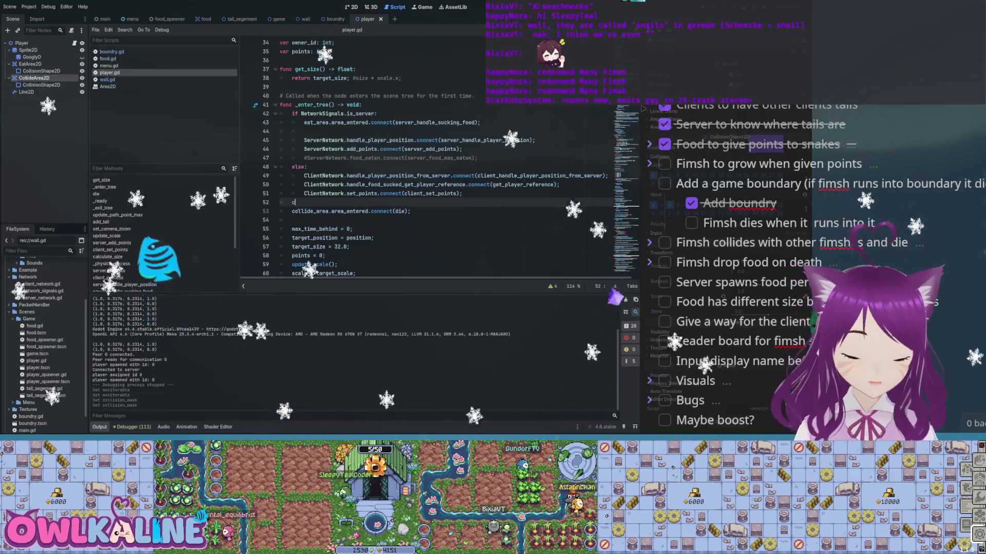
type("ollide_area.")
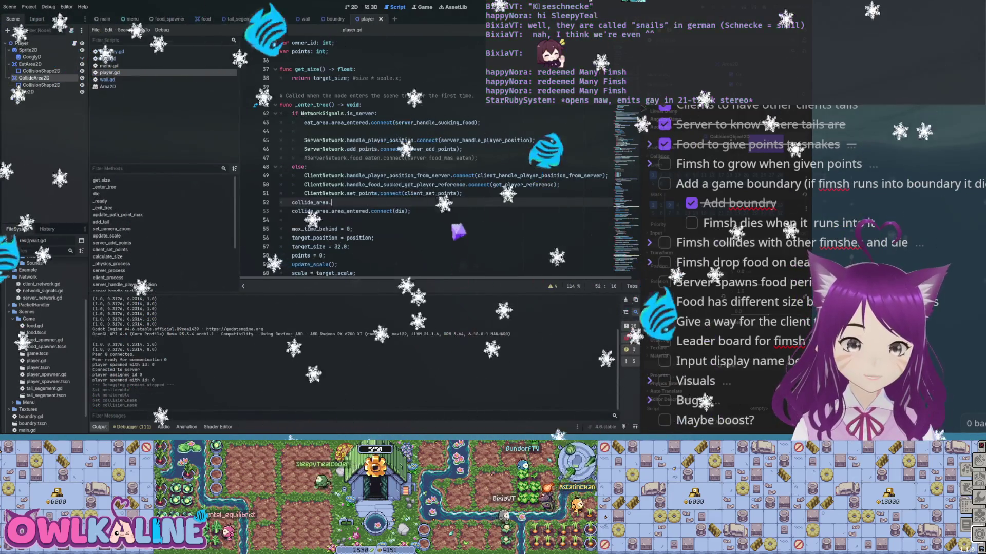
key("Down")
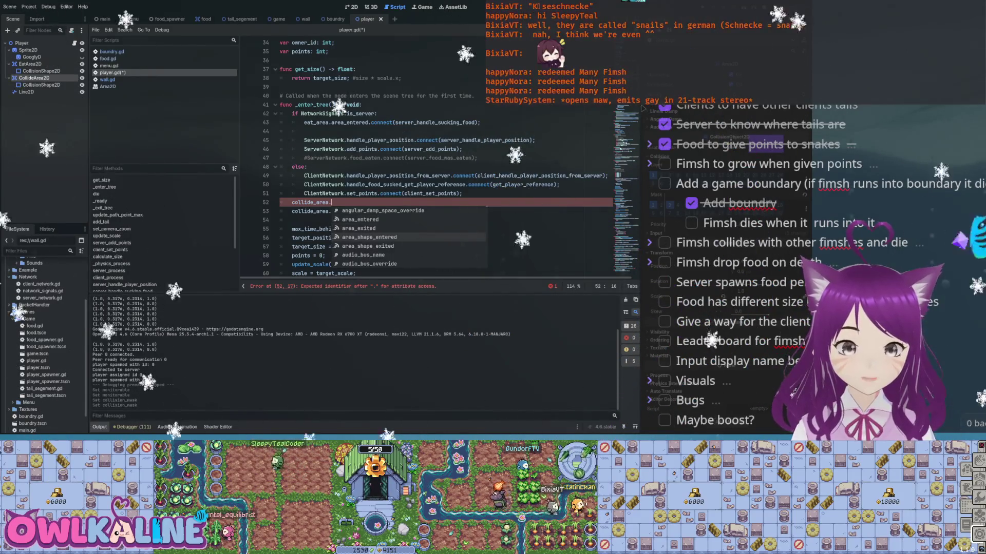
key("Return")
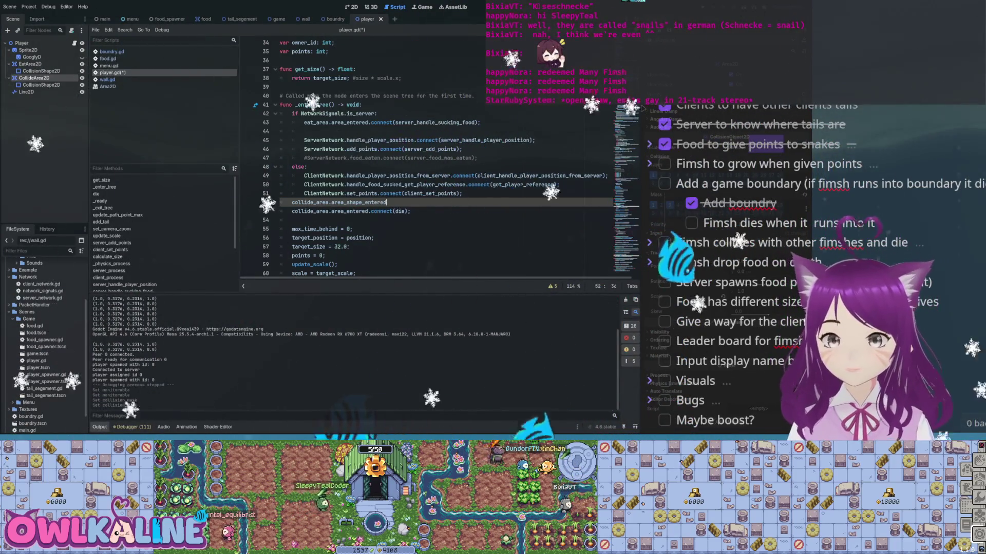
Delete the unfinished line, keeping collide_area.area_entered.connect(die), and save player.gd
key("BackSpace")
key("ctrl+shift+k")
key("End")
key("ctrl+s")
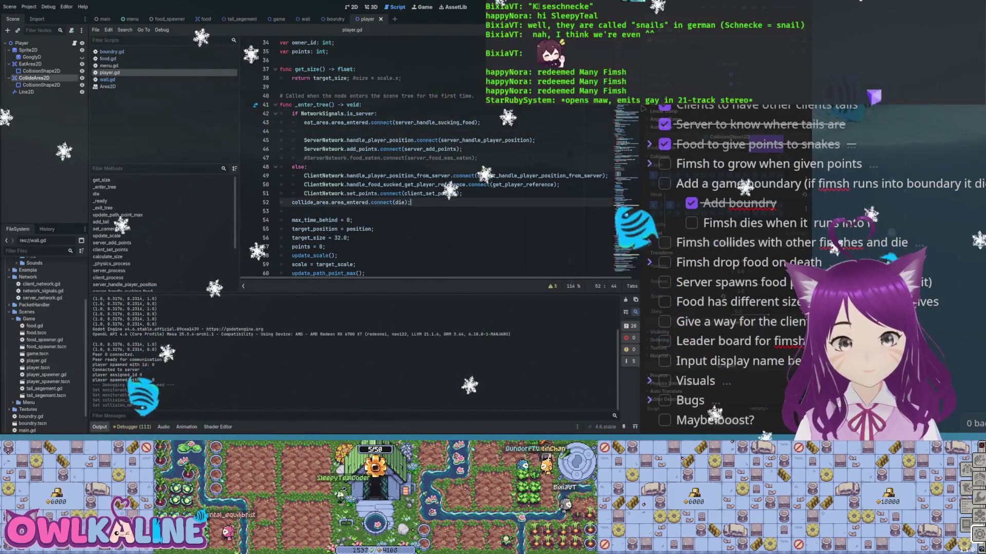
key("shift+Home")
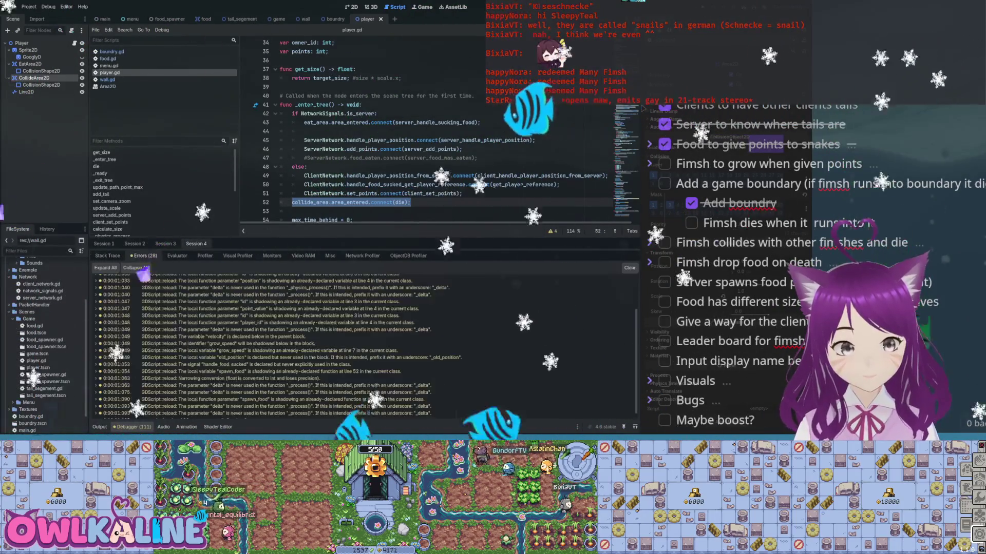
Show the player scene with its circular sprite in the 2D workspace
key("ctrl+F1")
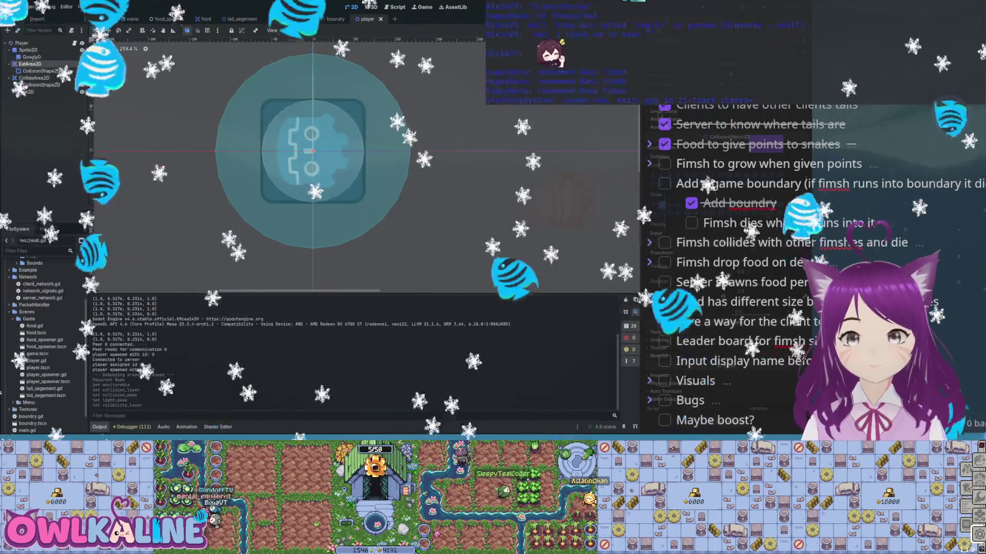
Select CollisionShape2D and CollideArea2D, undo the last change, then run and stop the game
left_click(41, 85)
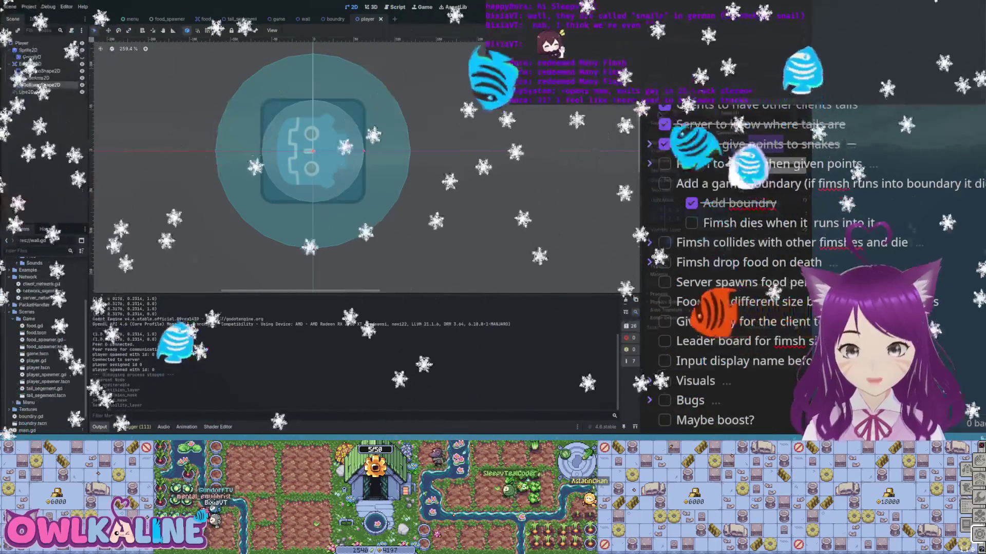
left_click(34, 77)
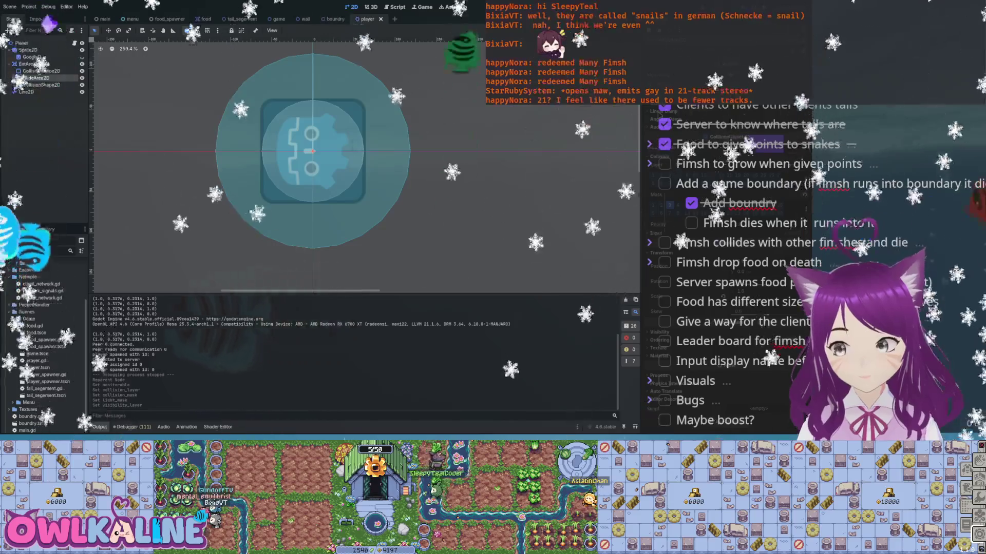
key("ctrl+z")
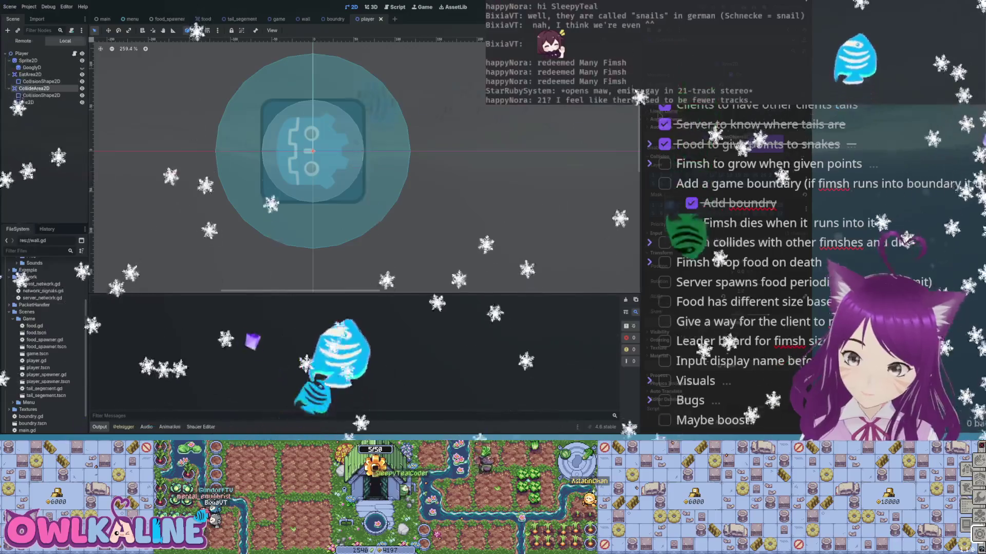
key("F5")
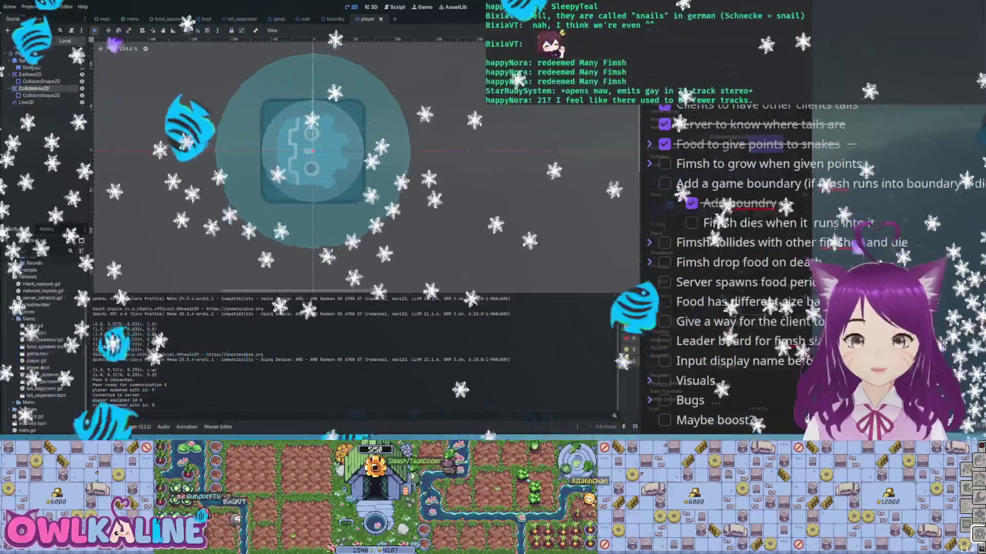
key("F8")
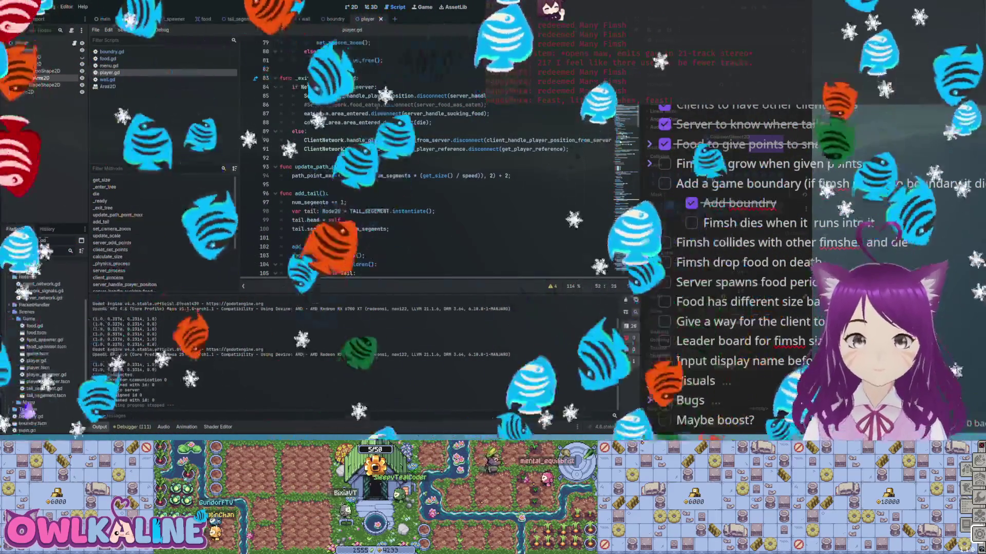
Scroll to the top of player.gd, select the Player node and eat_area export line, then relaunch the game
scroll(436, 154, "up", 3)
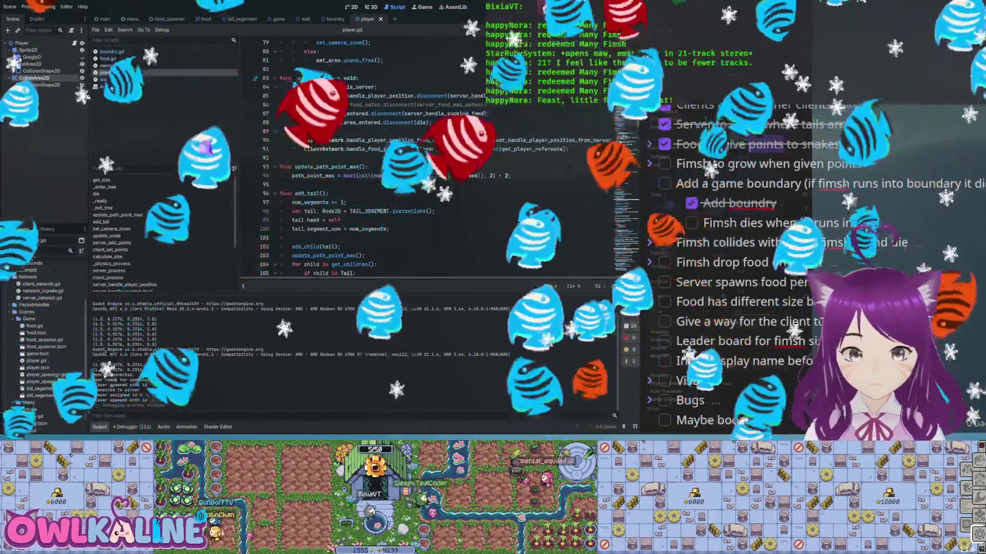
scroll(436, 154, "up", 10)
scroll(353, 176, "up", 1)
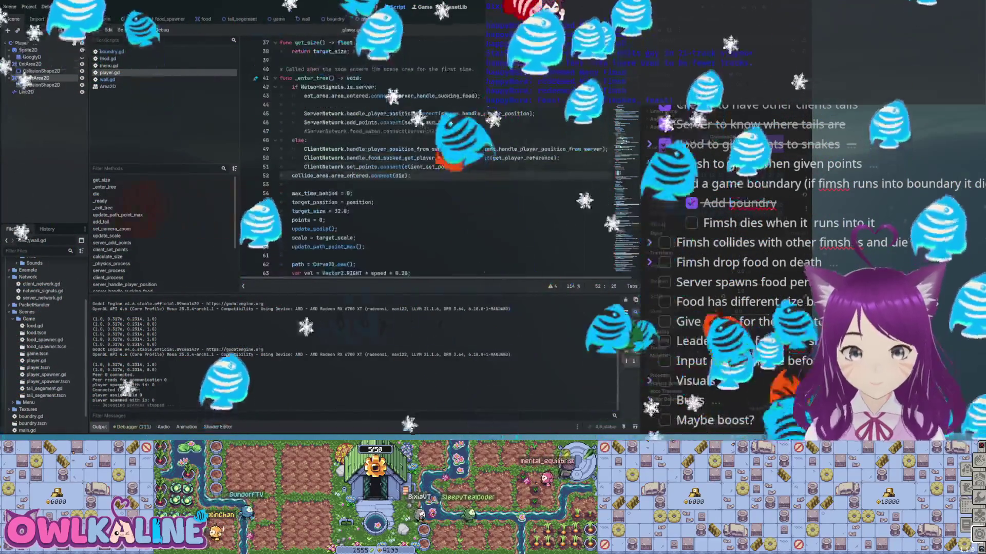
scroll(436, 154, "up", 3)
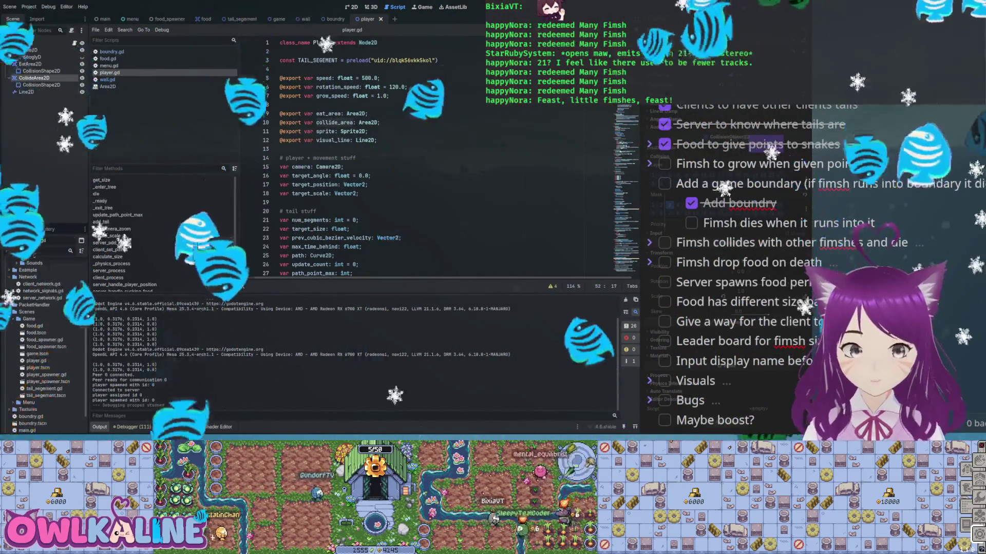
left_click(21, 43)
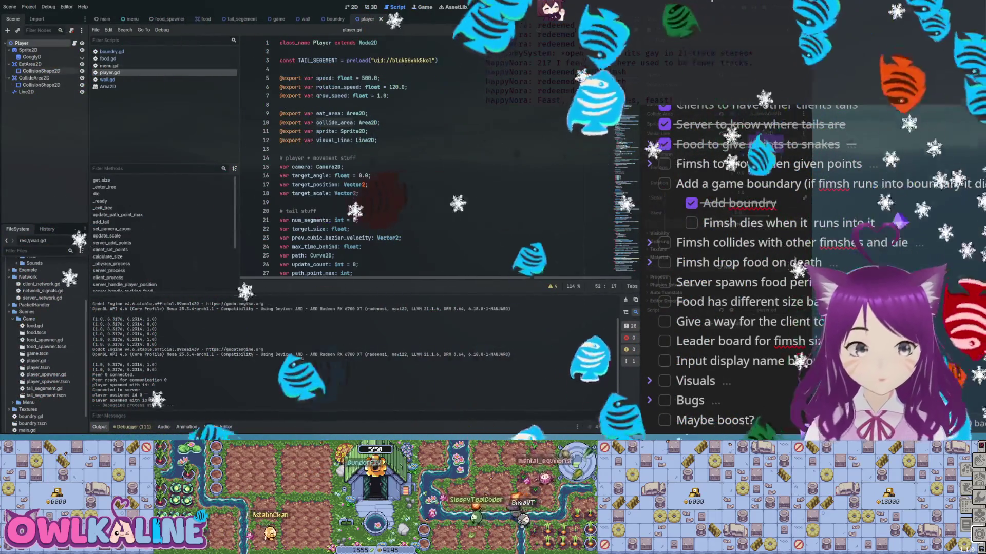
left_click(368, 113)
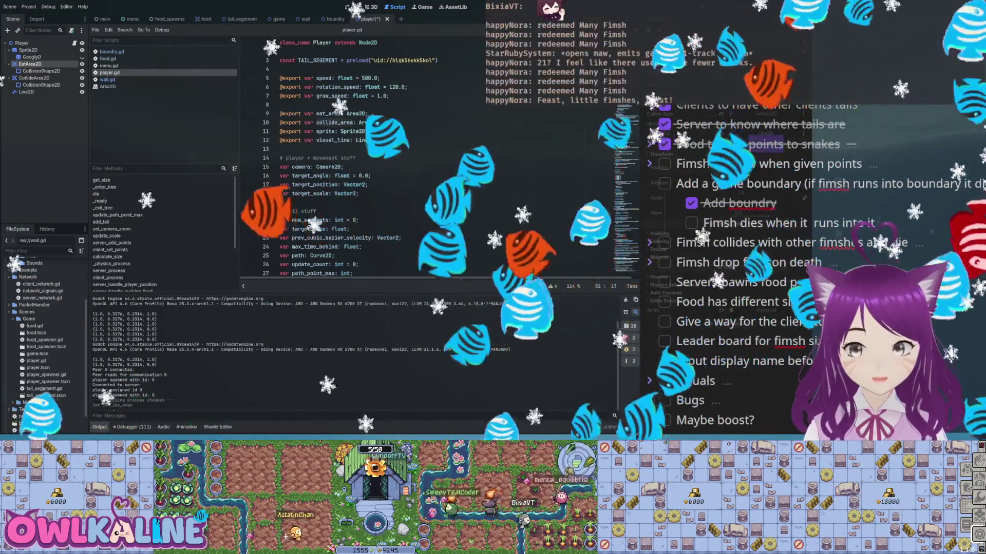
key("F5")
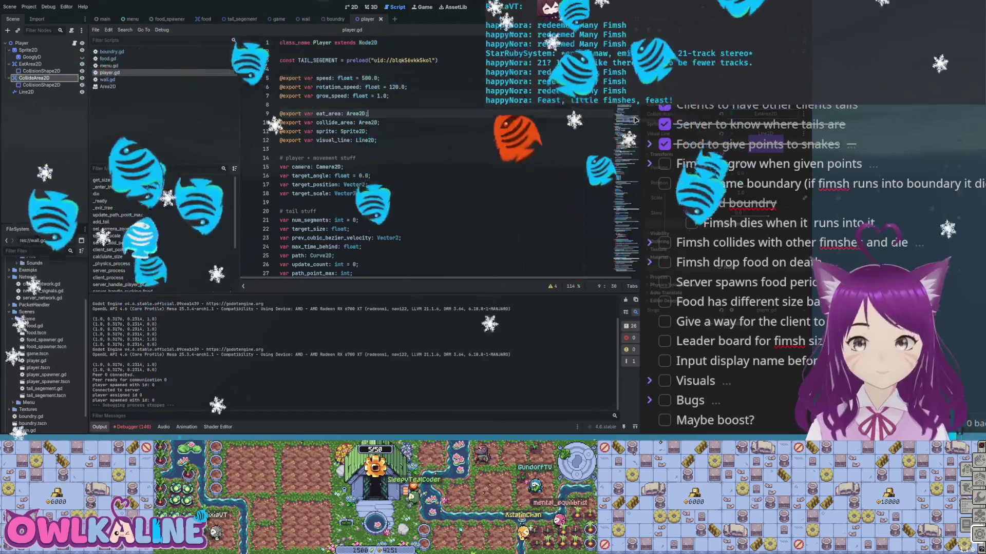
Save player.gd and search for server_handle_sucking_food to locate its uses at lines 205 and 43
key("ctrl+s")
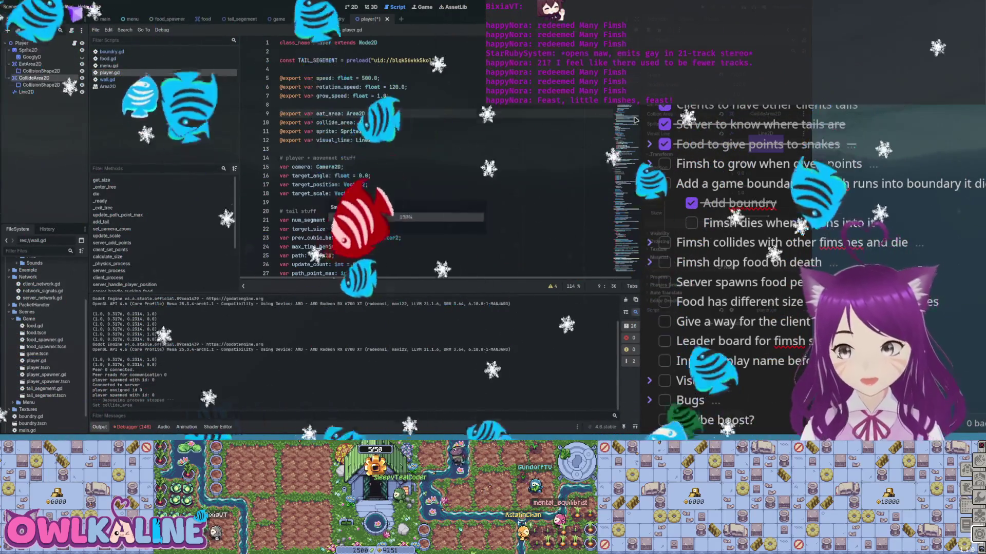
scroll(635, 120, "down", 2)
scroll(635, 119, "down", 7)
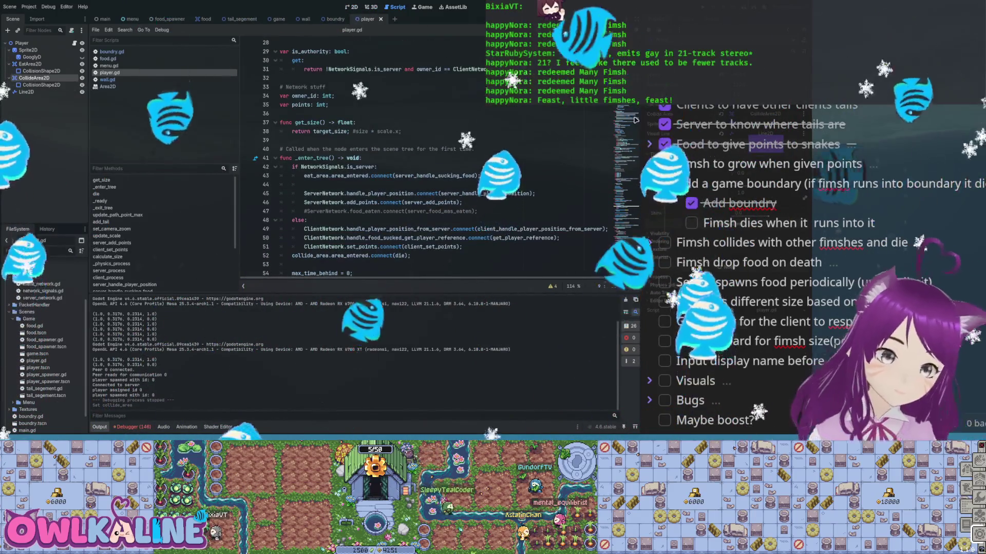
double_click(446, 175)
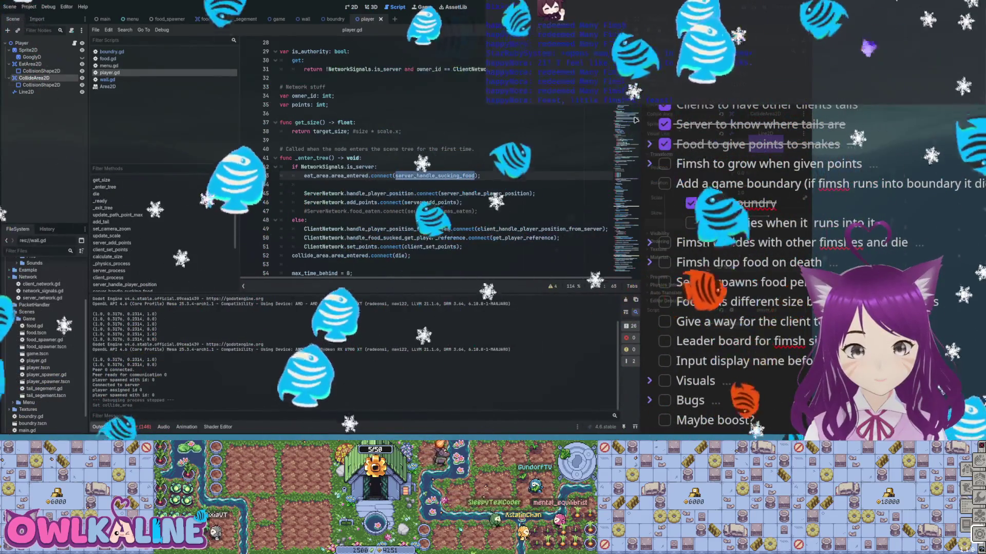
key("ctrl+f")
key("Return")
key("Return")
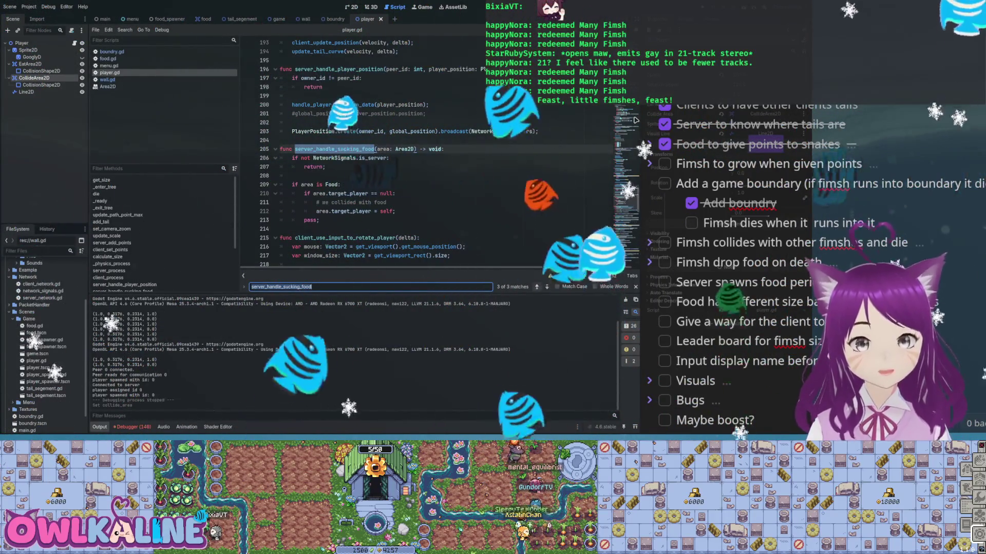
key("Return")
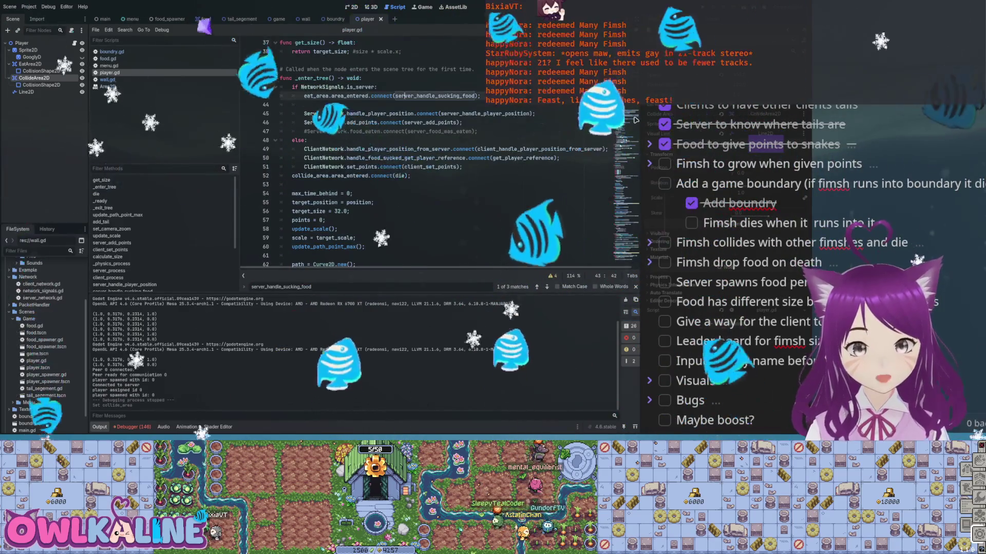
Add an area: Area2D parameter to die() and run the game to test it
left_click(96, 194)
type("area")
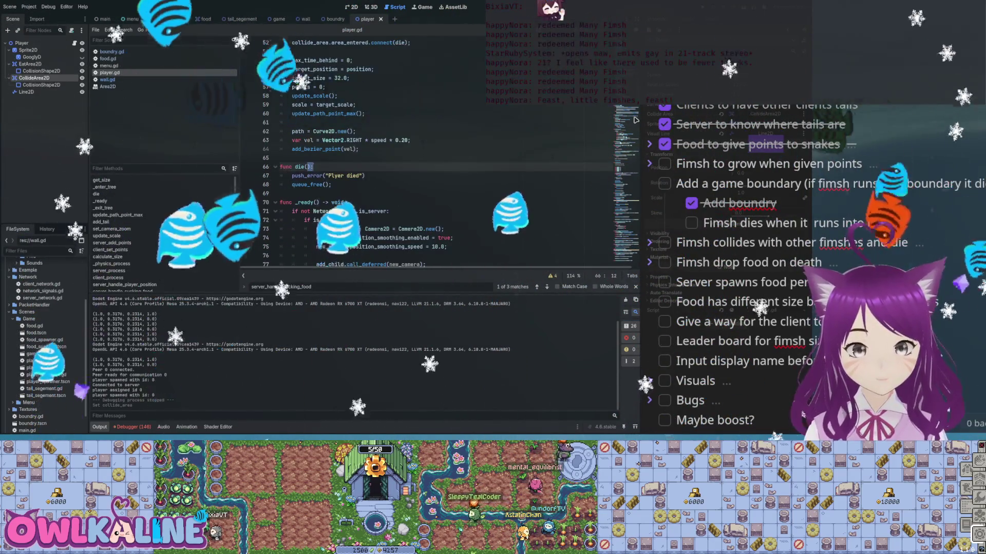
type(": Area2D")
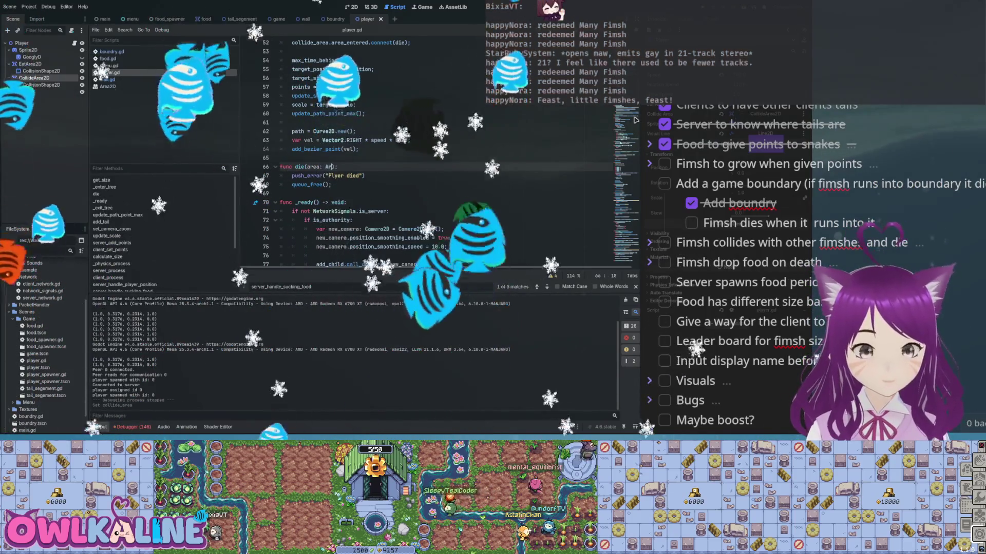
key("Escape")
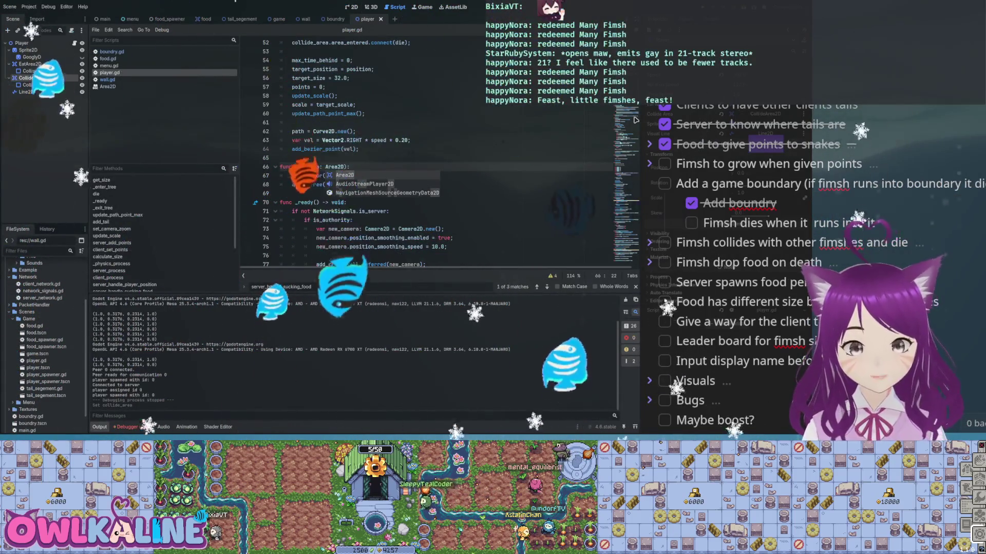
key("Up")
key("Down")
key("Down")
key("End")
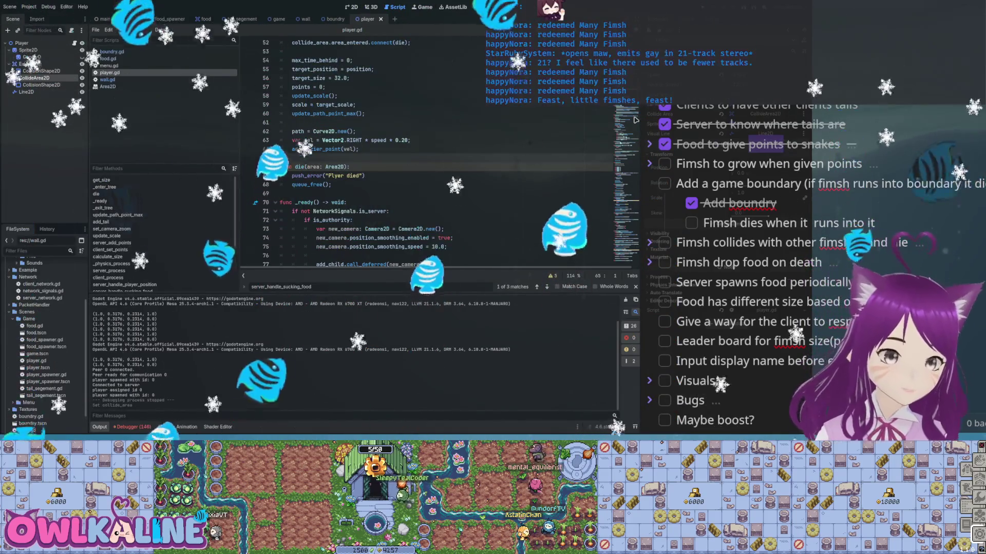
key("F5")
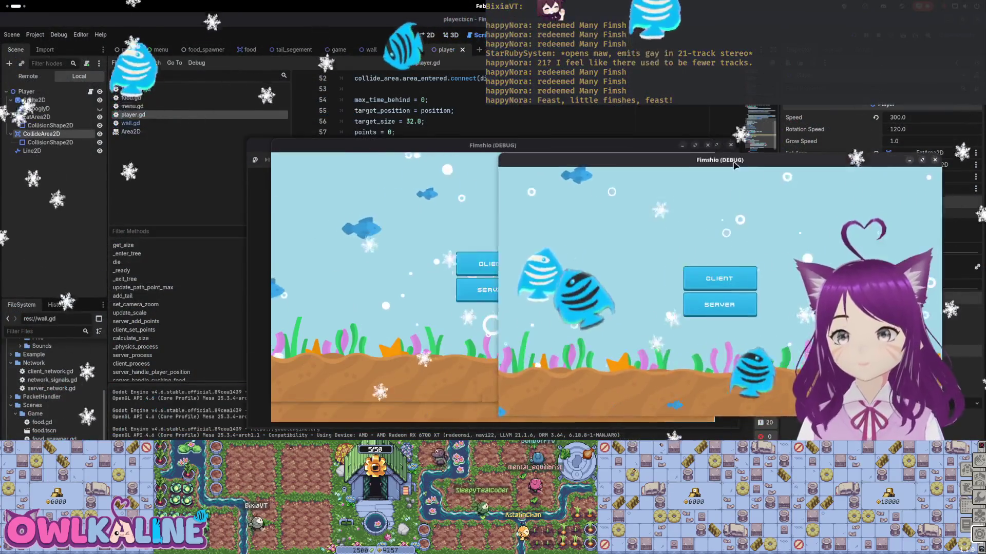
Play-test the snake with one window as server and the other as client, then stop the run
left_click(732, 308)
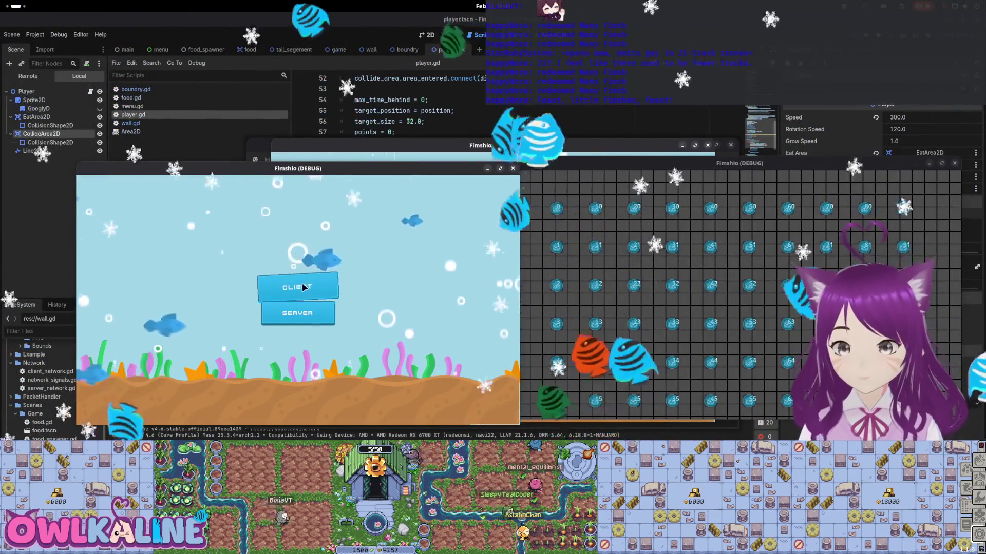
left_click(297, 287)
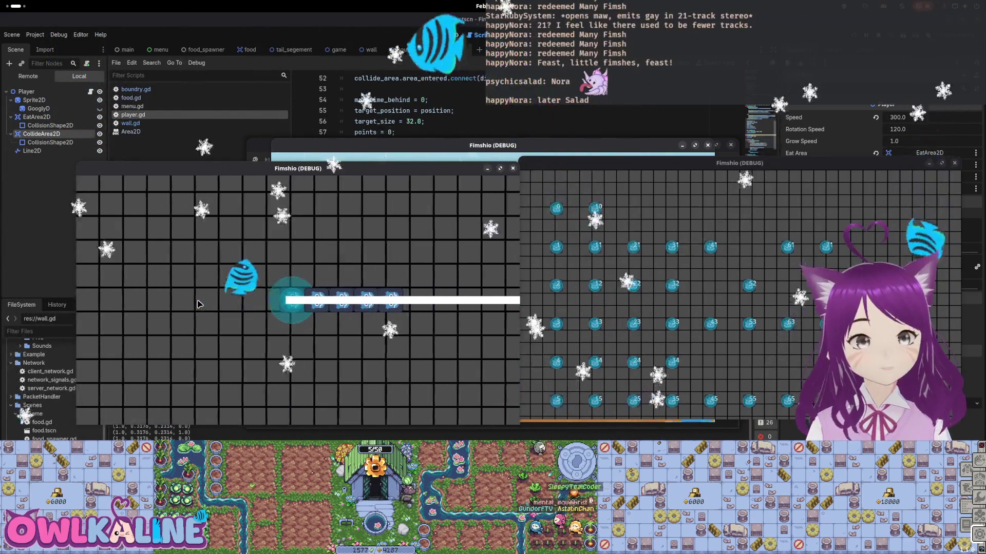
key("F8")
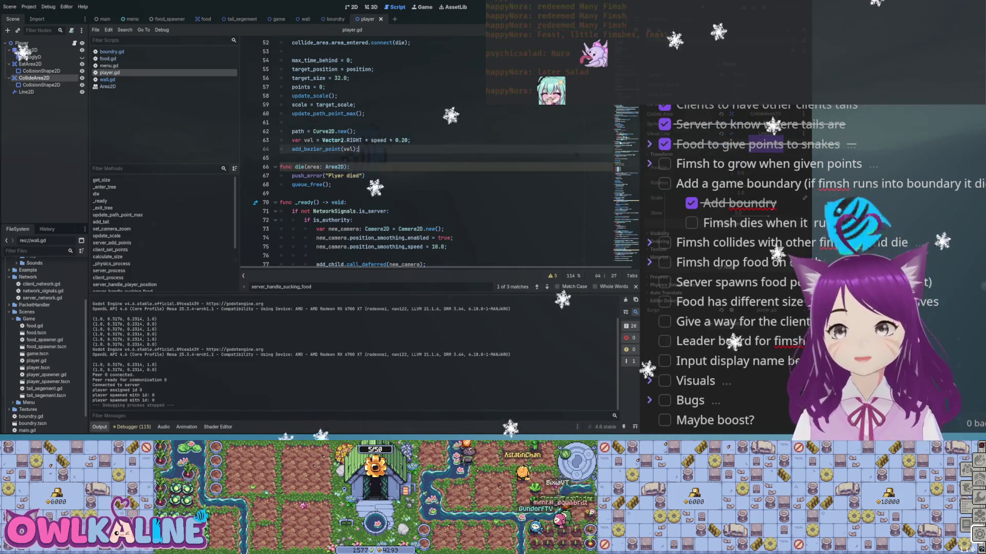
In player.gd, select the collide_area.area_entered.connect(die) line among the enter-tree connections
left_click(365, 175)
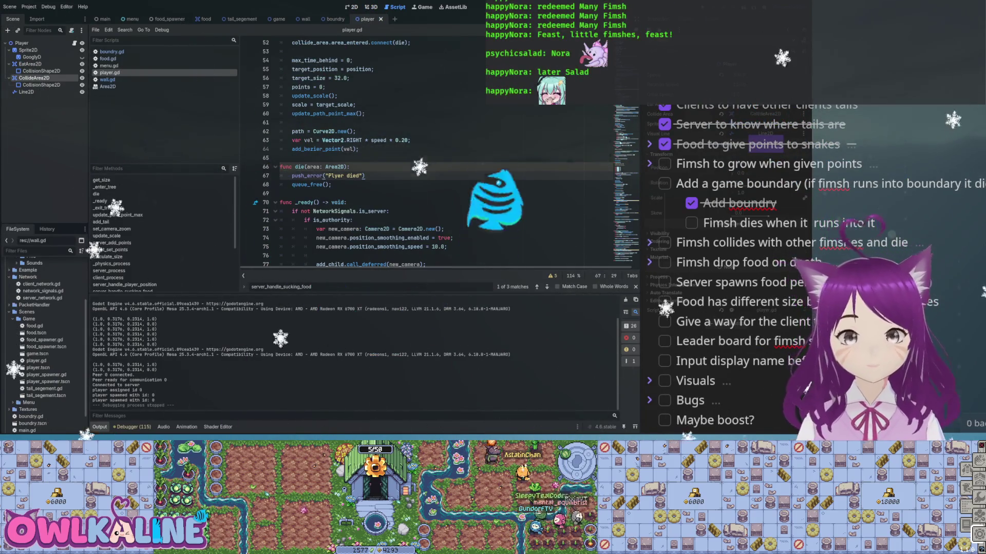
scroll(810, 139, "up", 2)
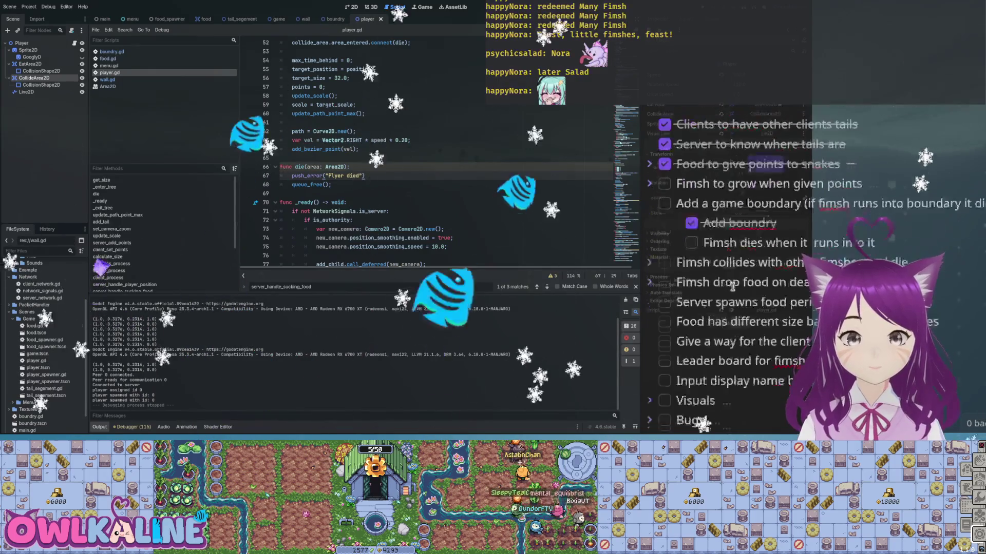
scroll(359, 154, "up", 5)
left_click(320, 166)
left_click(353, 184)
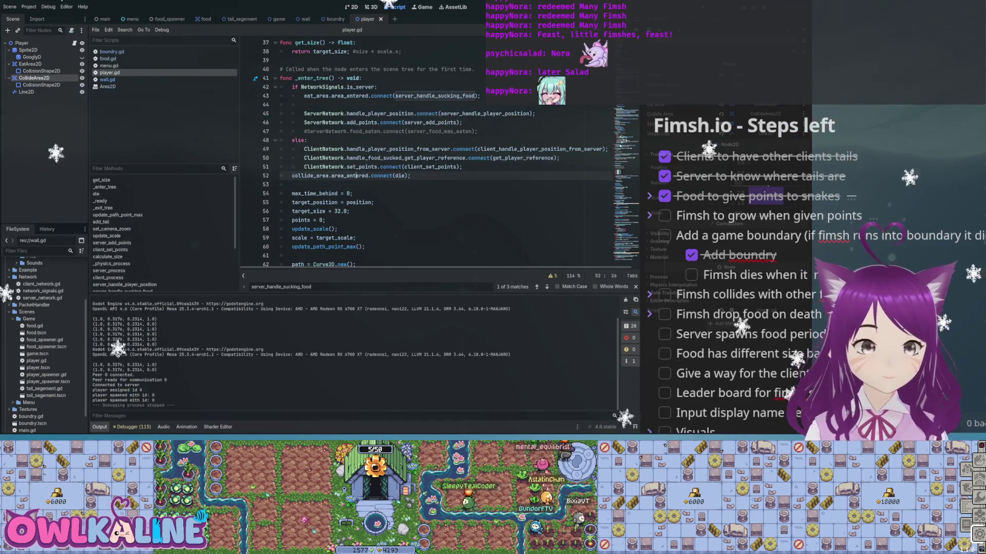
key("End")
key("shift+Home")
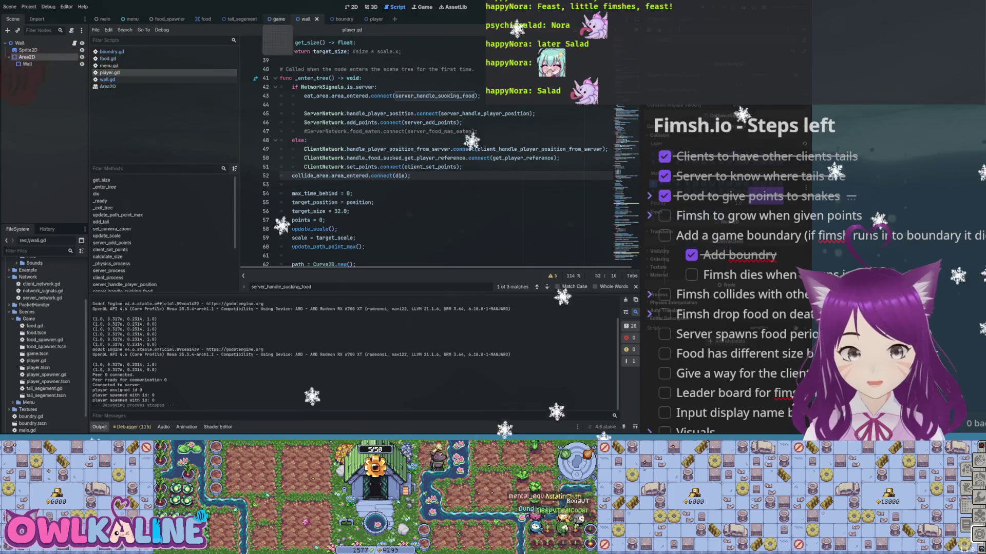
Open wall.gd and go to the commented-out wall scale line
left_click(107, 79)
scroll(436, 154, "down", 8)
left_click(292, 193)
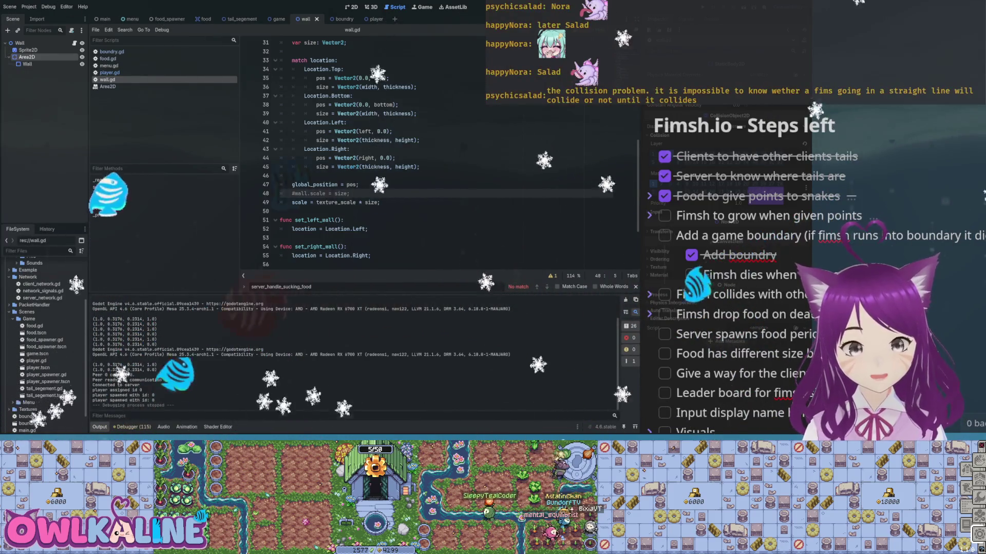
Select the wall's Area2D and its Wall collision shape in the 2D view
left_click(27, 64)
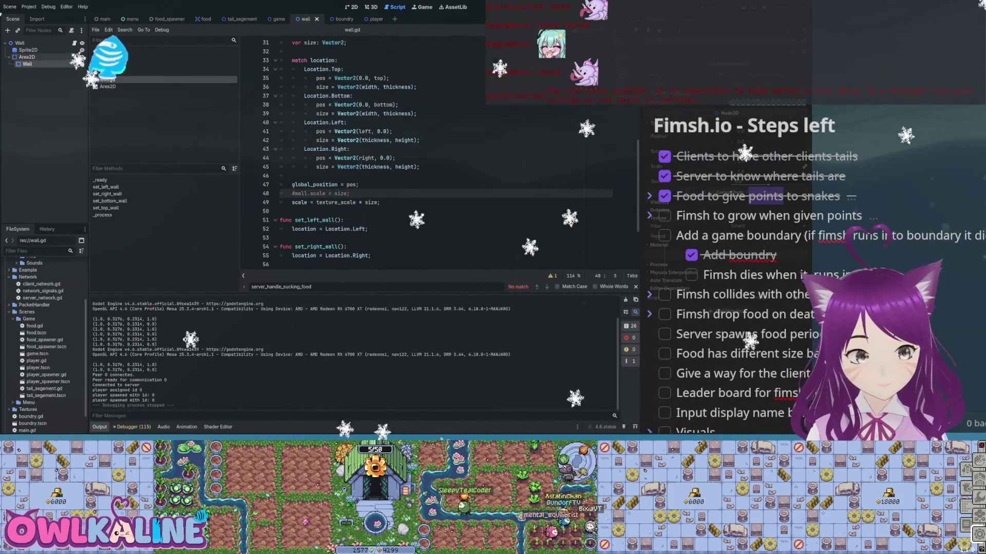
left_click(27, 57)
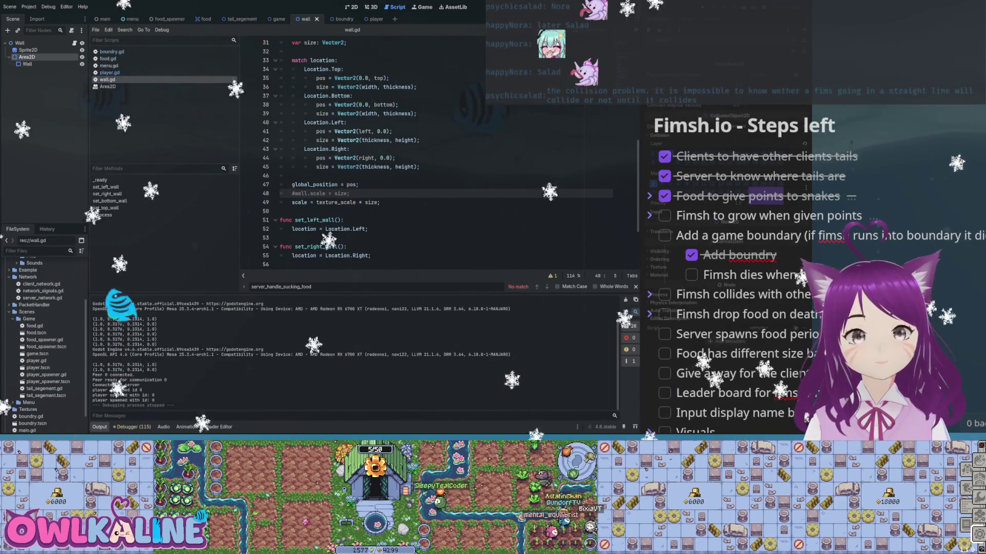
key("ctrl+F1")
left_click(27, 64)
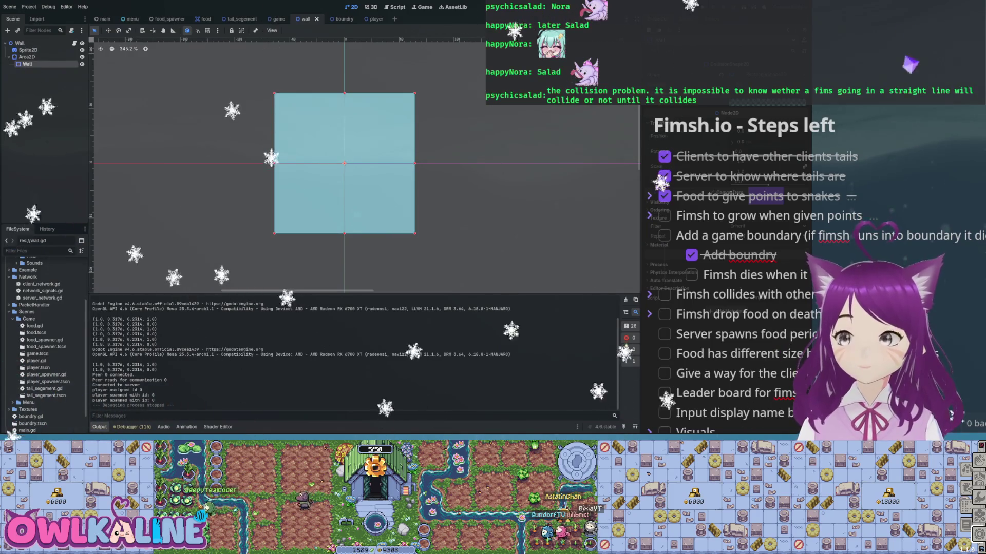
Revert the wall collision to a 64.03 px CircleShape2D, save the wall scene, and run the game
scroll(724, 206, "up", 2)
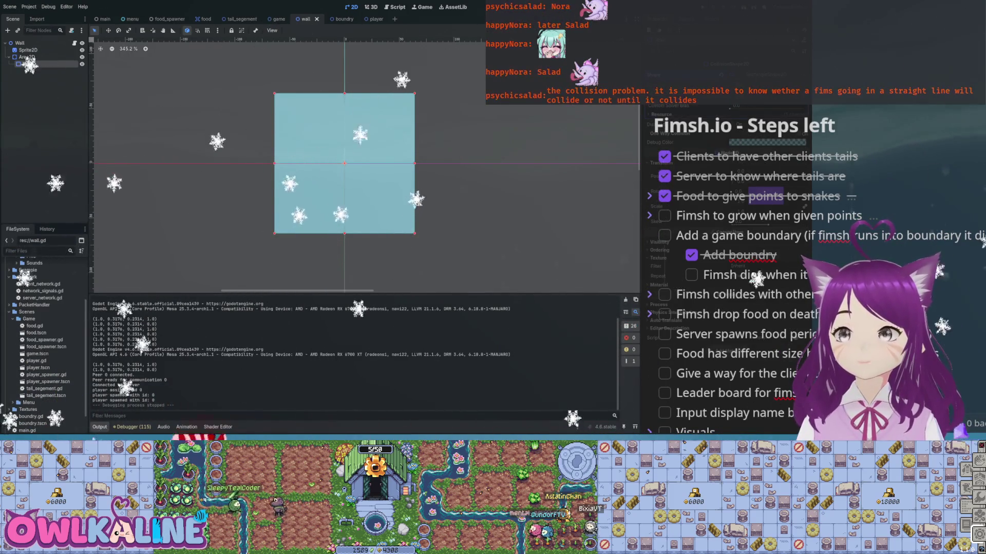
key("Return")
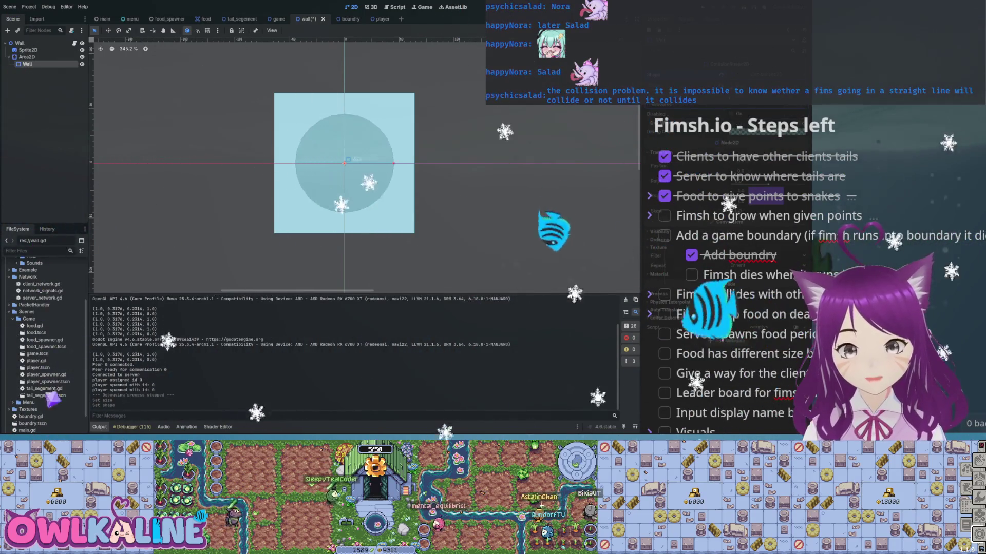
key("ctrl+s")
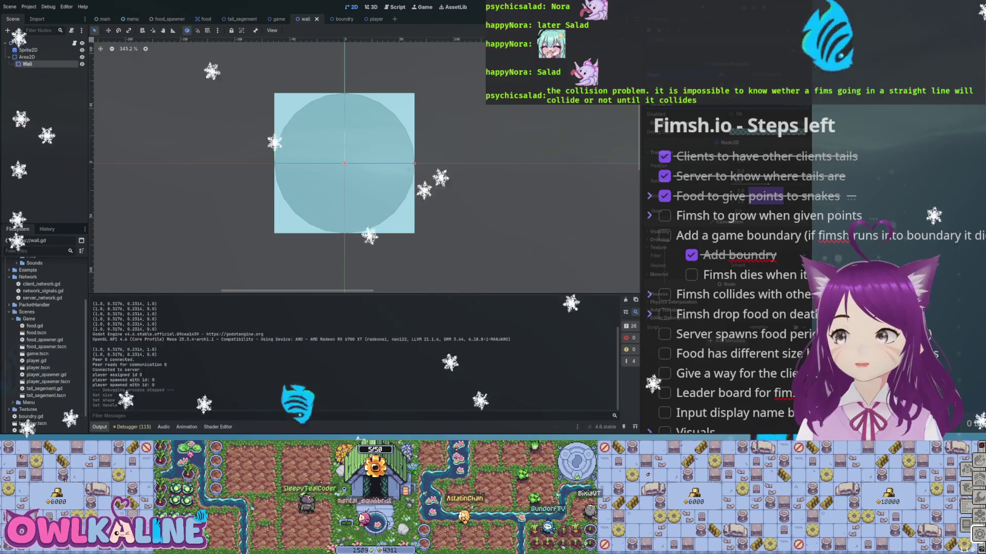
key("F5")
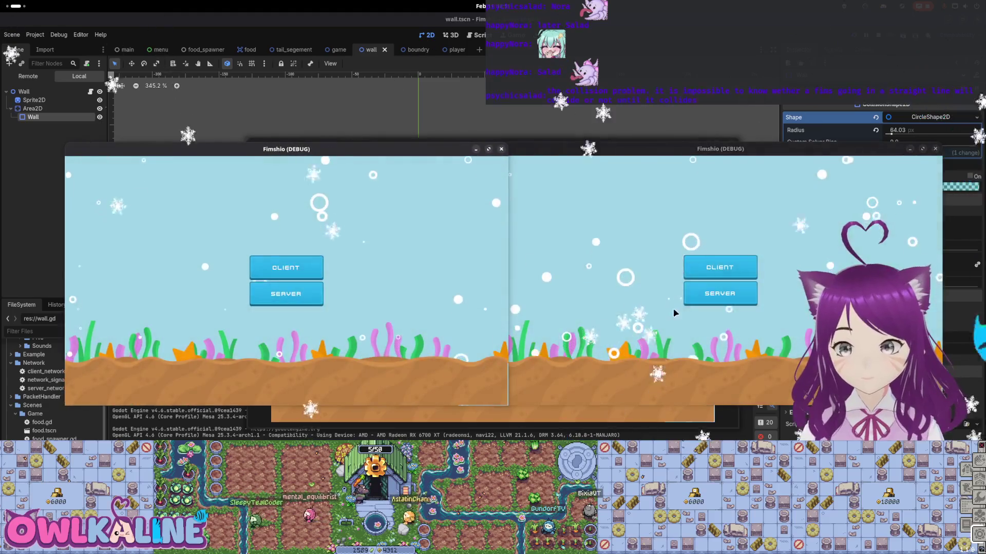
Start a server game window, play to test hitting the wall, then stop the run
left_click(718, 293)
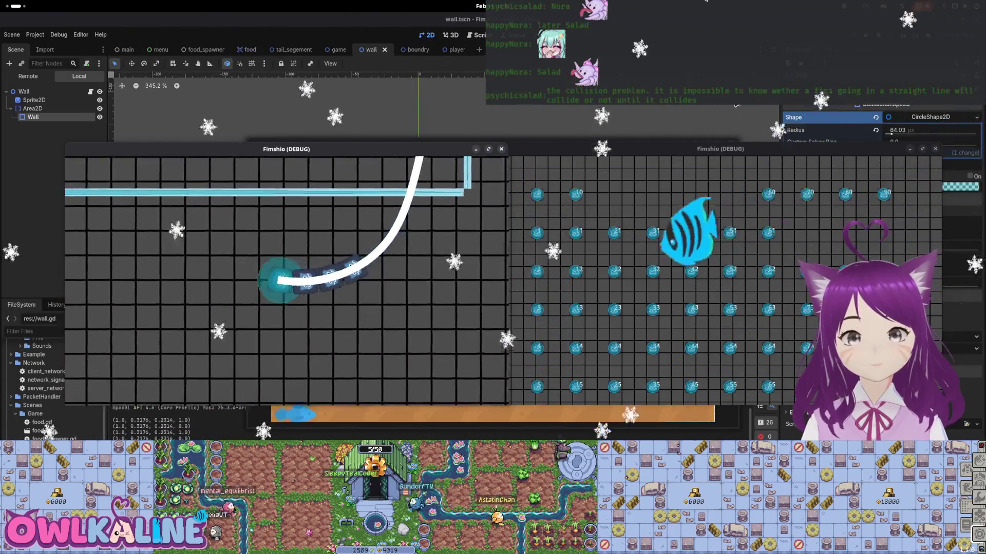
key("F8")
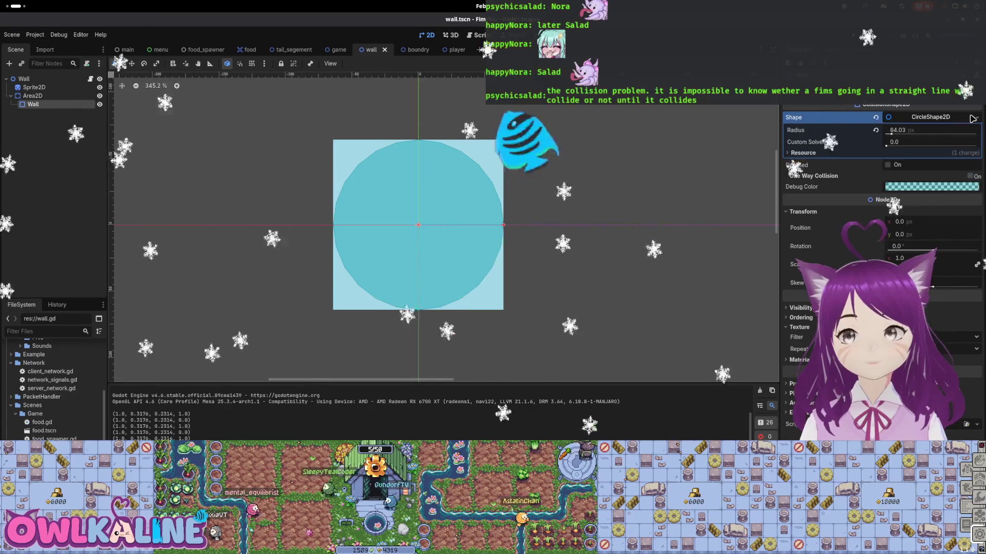
Change the wall collision to a RectangleShape2D stretched to the tile edges, and save
left_click(971, 118)
left_click(977, 122)
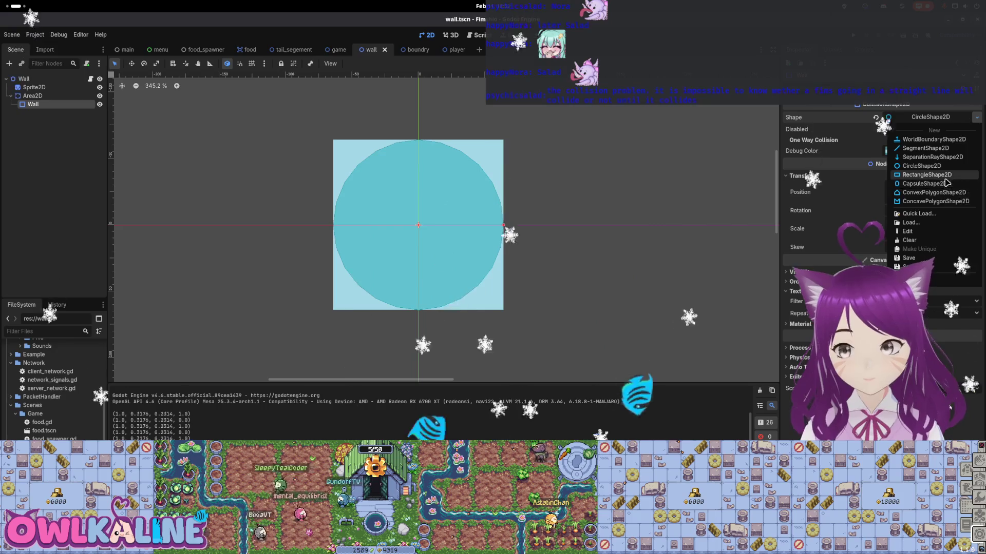
left_click(945, 177)
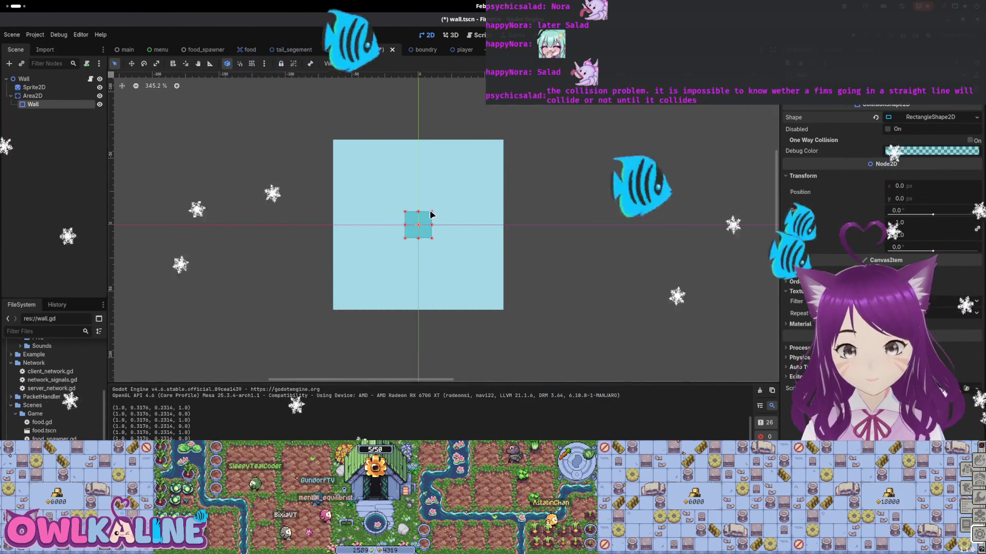
left_click_drag(430, 215, 467, 183)
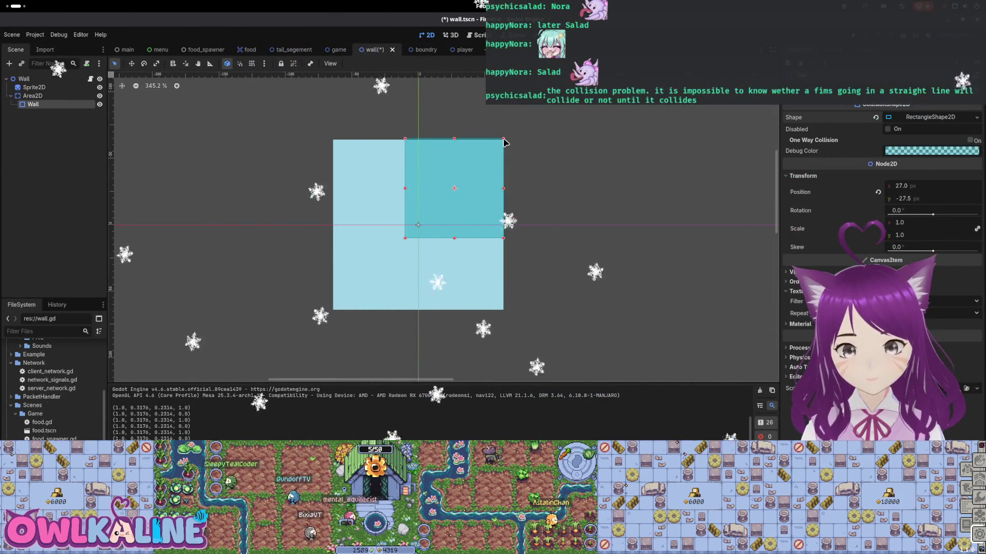
left_click_drag(403, 241, 332, 314)
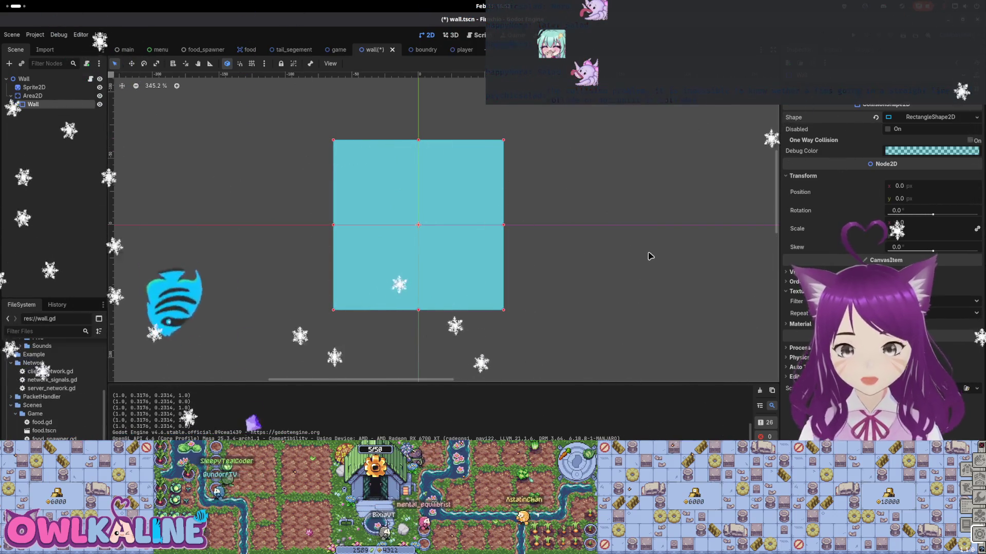
key("ctrl+s")
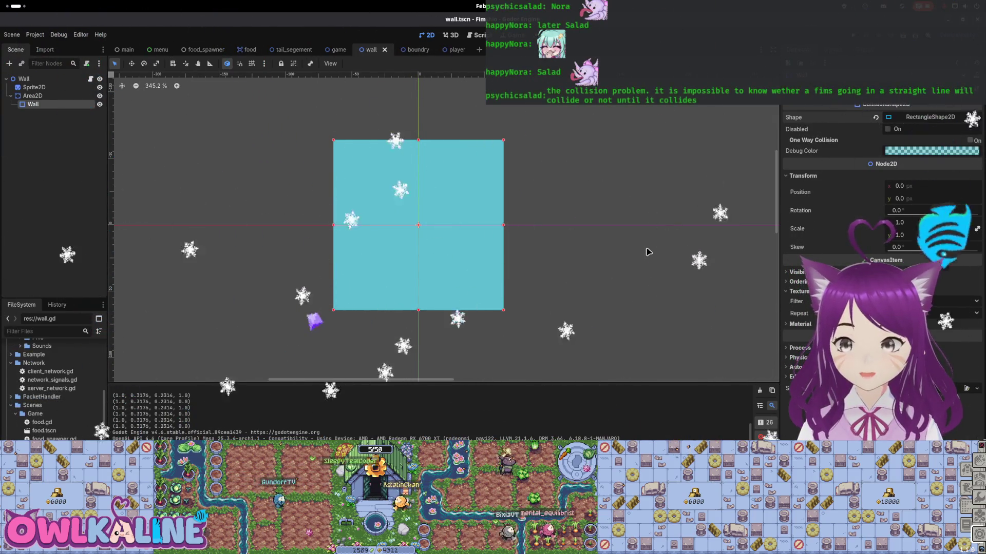
Add layers 1 and 2 to the wall Area2D's collision mask, save, and switch to the player scene
left_click(77, 96)
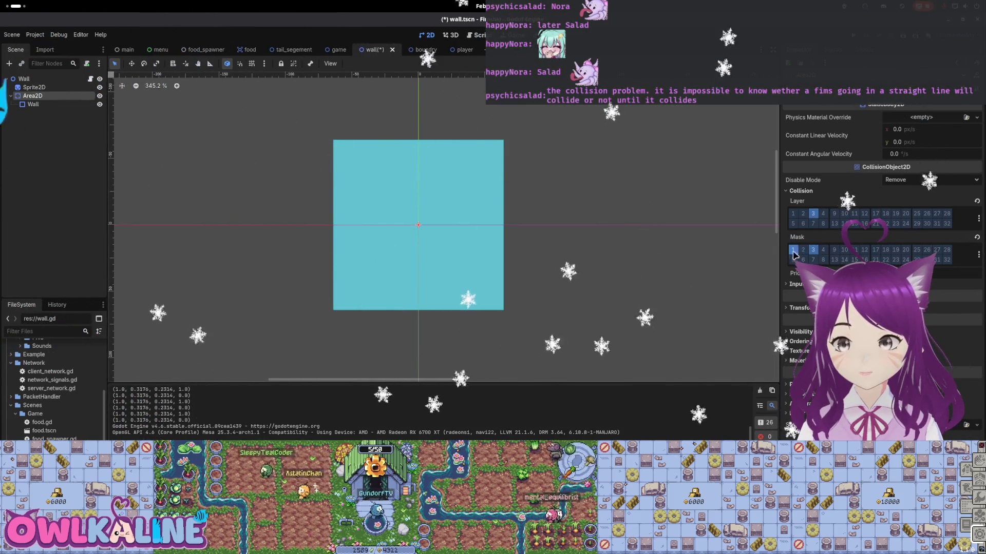
left_click(793, 250)
left_click(803, 250)
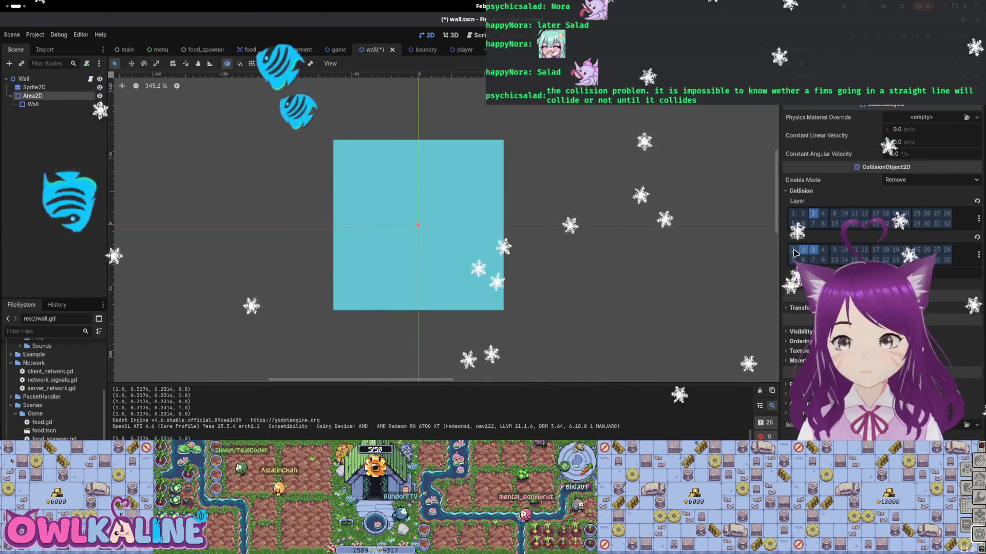
key("ctrl+s")
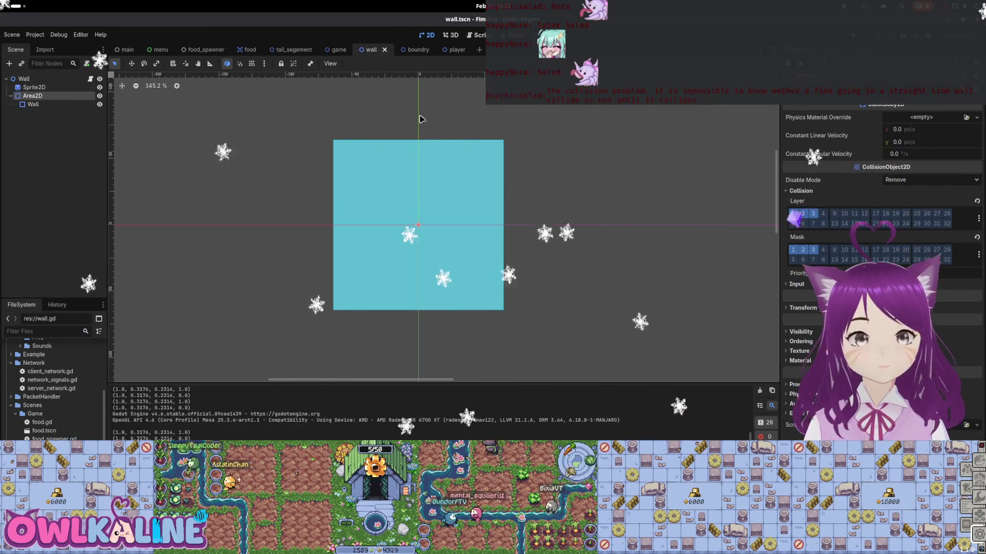
left_click(454, 50)
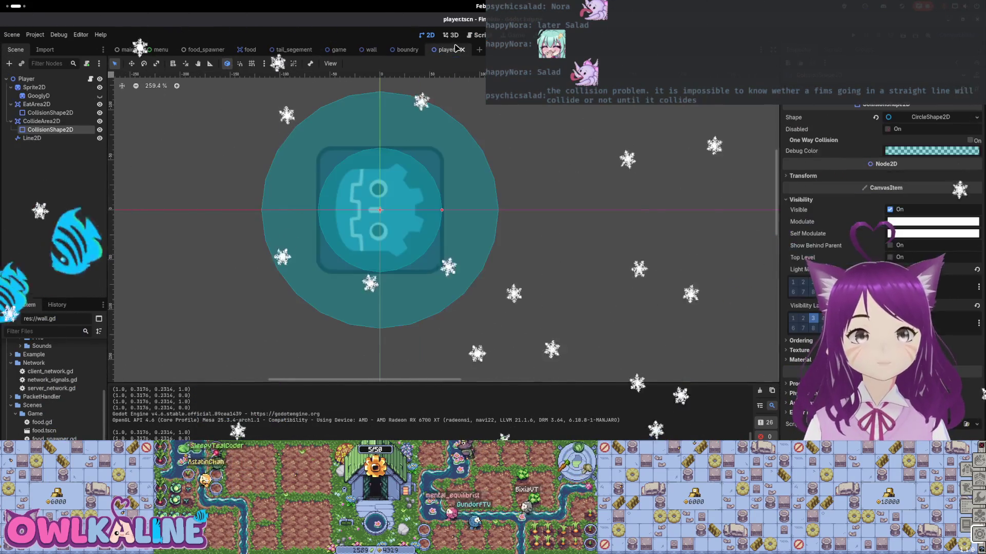
Enable collision layers 2 and 3 on the player's CollideArea2D, save, and run the game
left_click(66, 122)
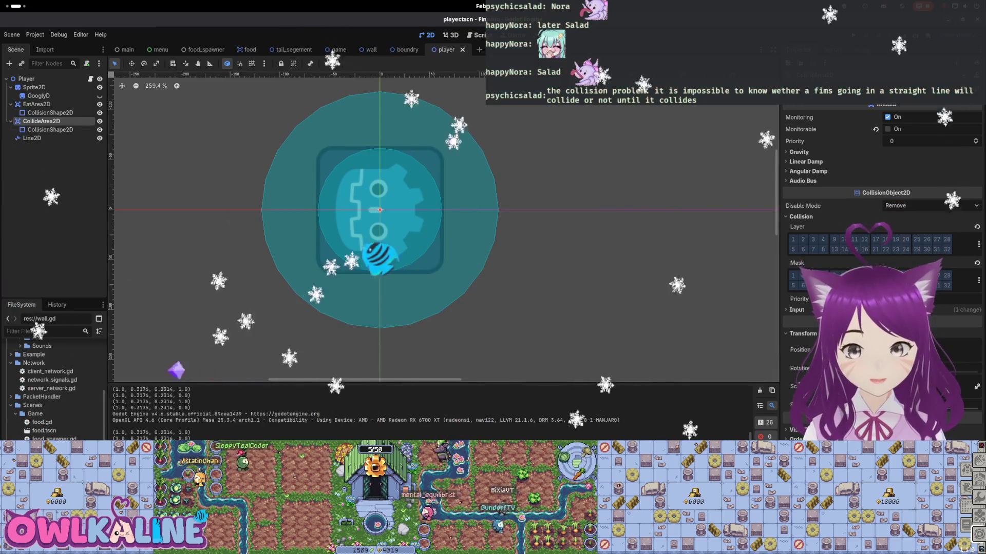
left_click(803, 239)
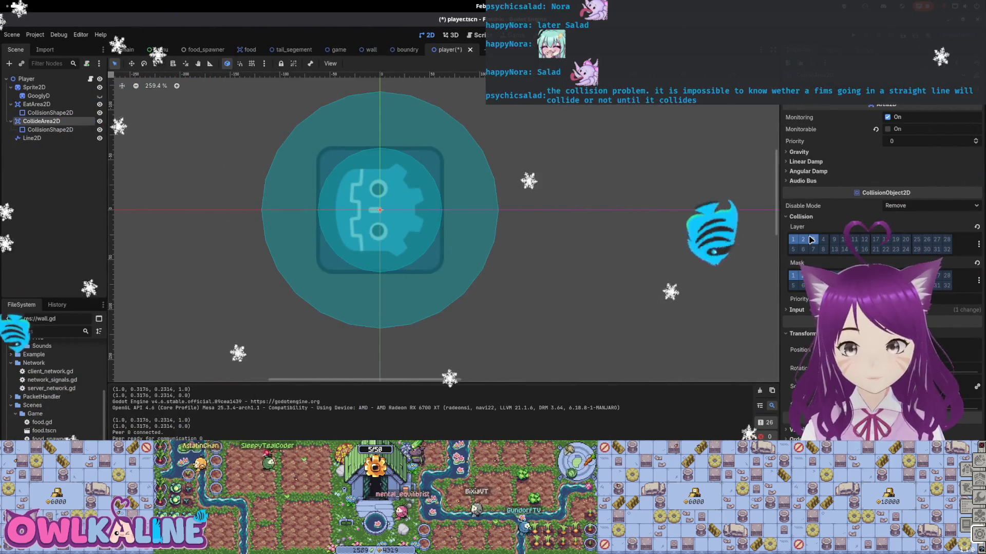
left_click(812, 239)
key("ctrl+s")
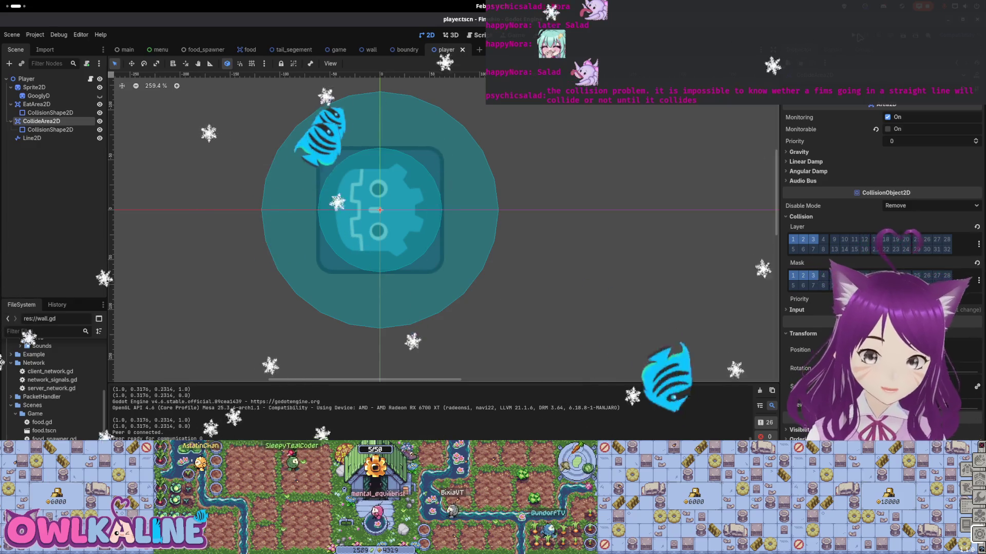
key("F5")
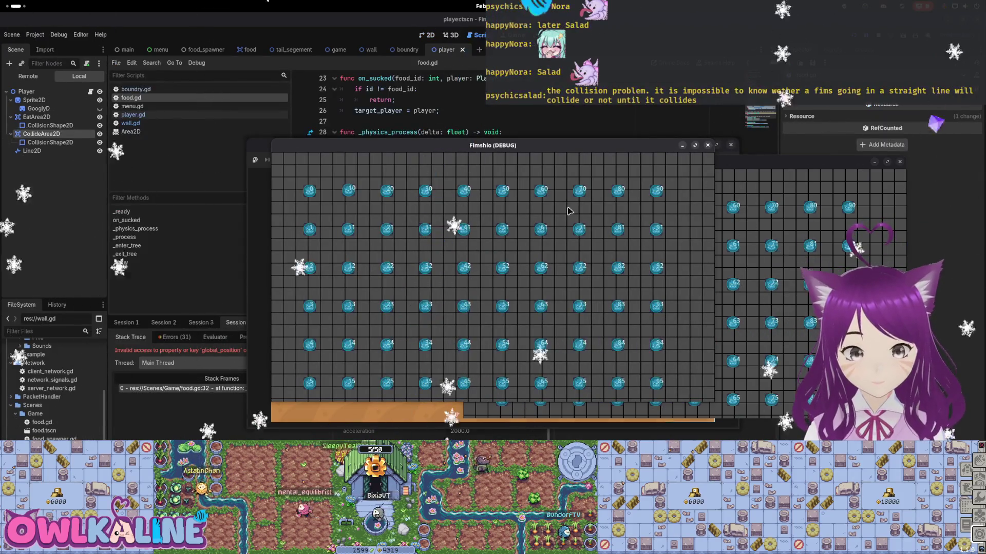
Inspect the 'previously freed' global_position error at food.gd line 32, then stop debugging
left_click(522, 115)
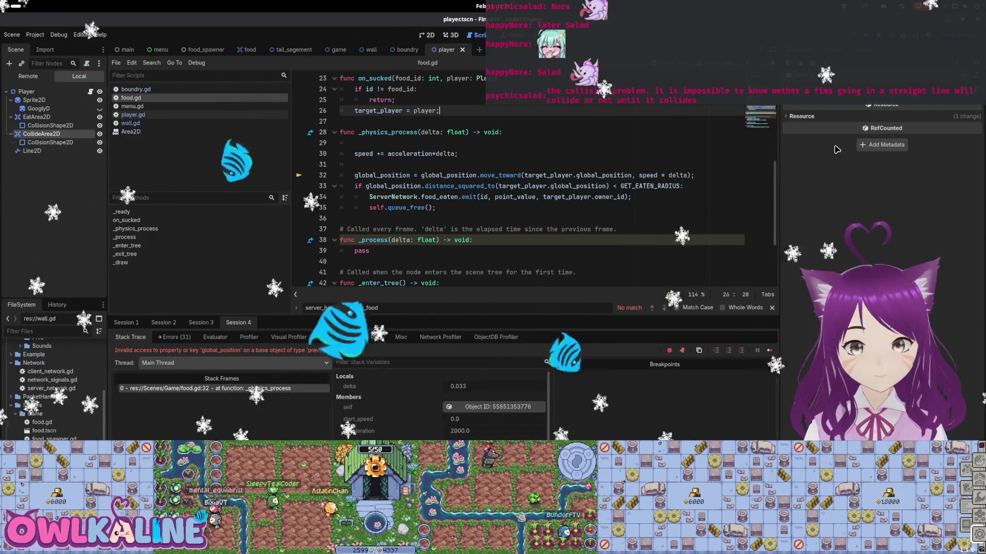
key("F8")
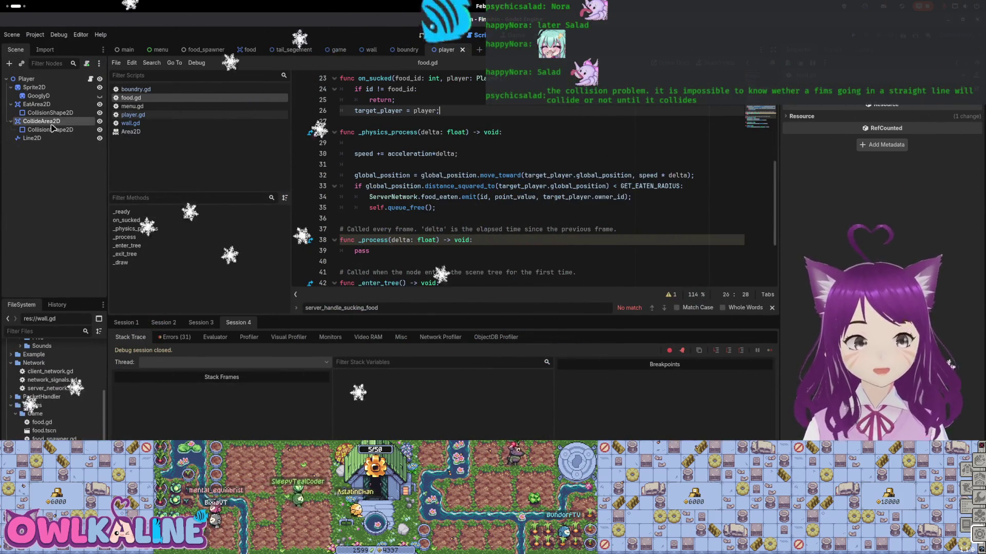
Take the player's CollideArea2D off collision layer 1, check its shape, and run the game
left_click(52, 124)
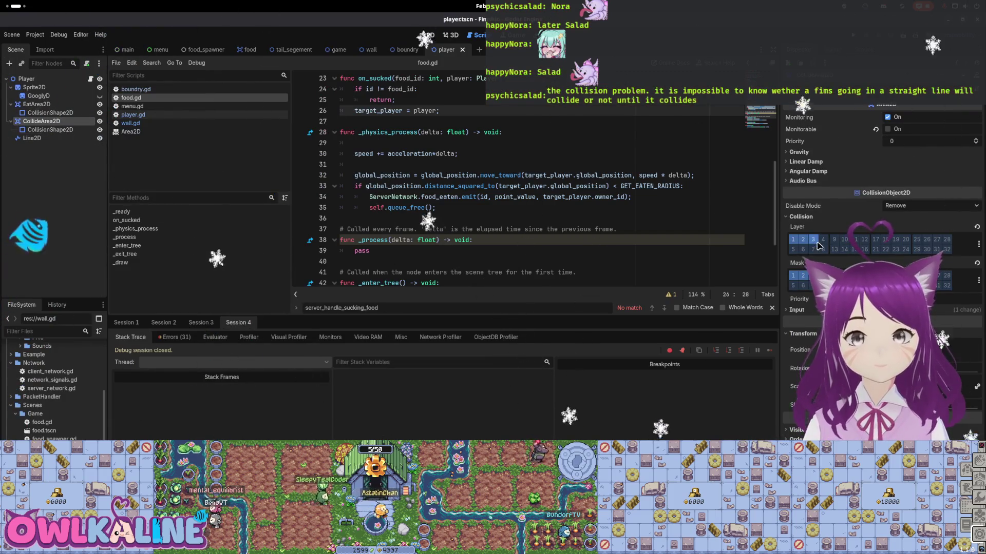
left_click(793, 240)
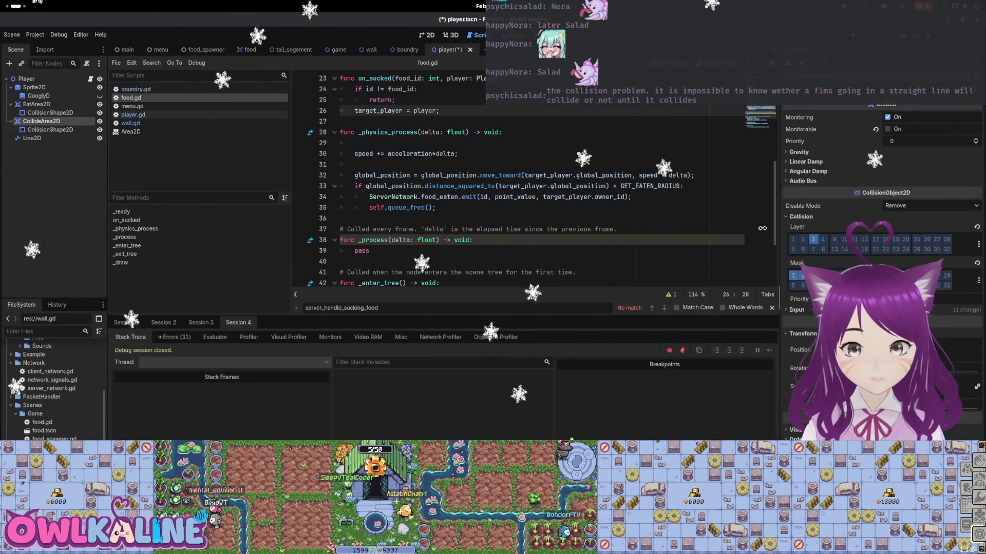
left_click(73, 132)
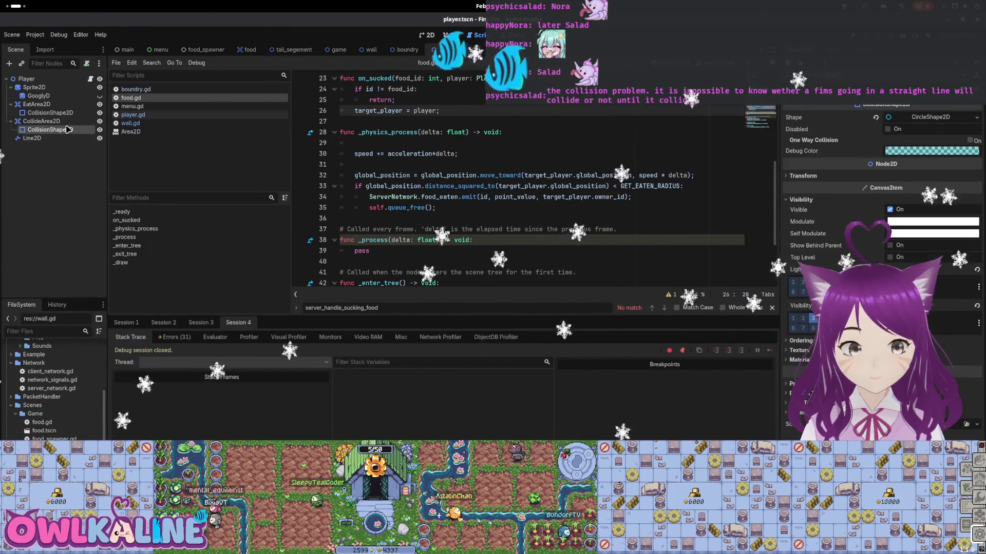
left_click(66, 121)
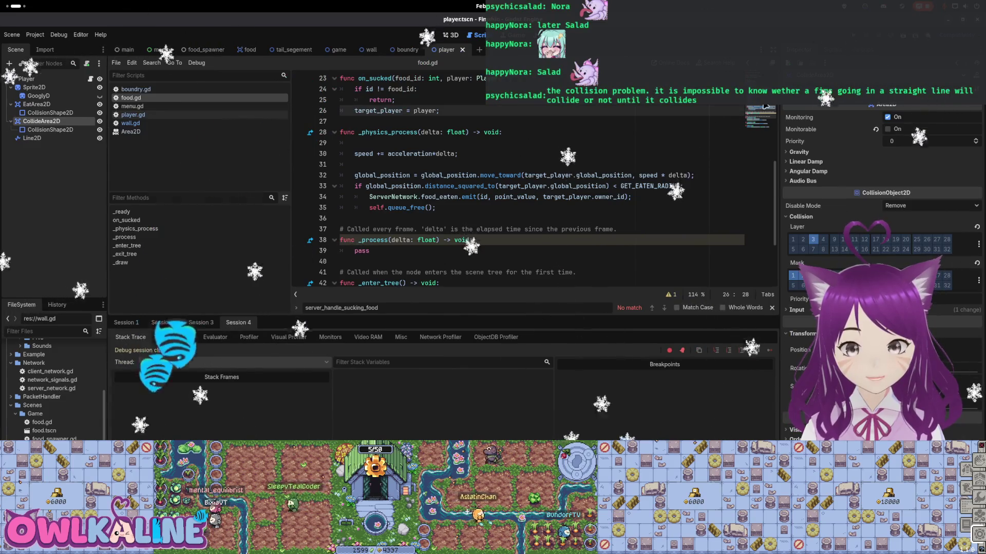
key("F5")
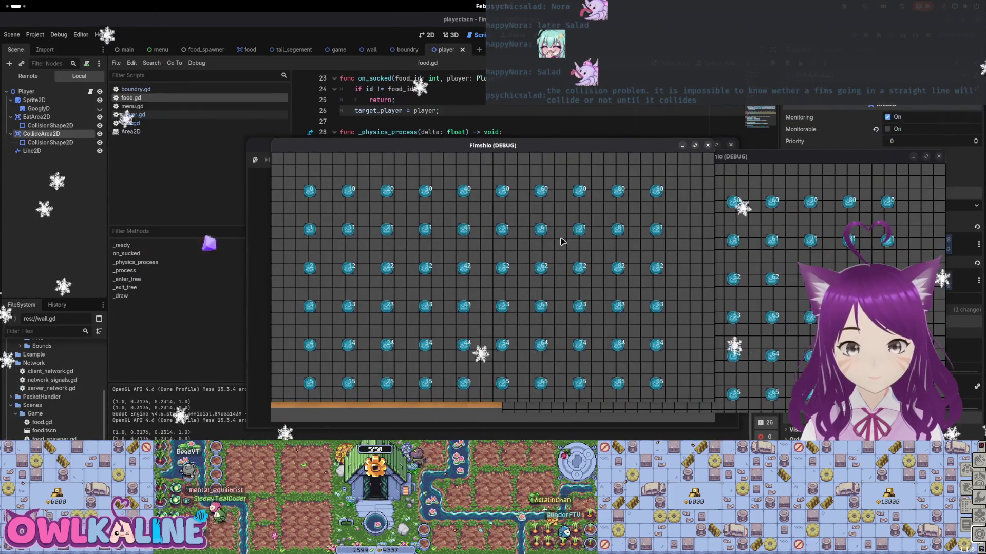
Relaunch the game and start a round as the server
key("F5")
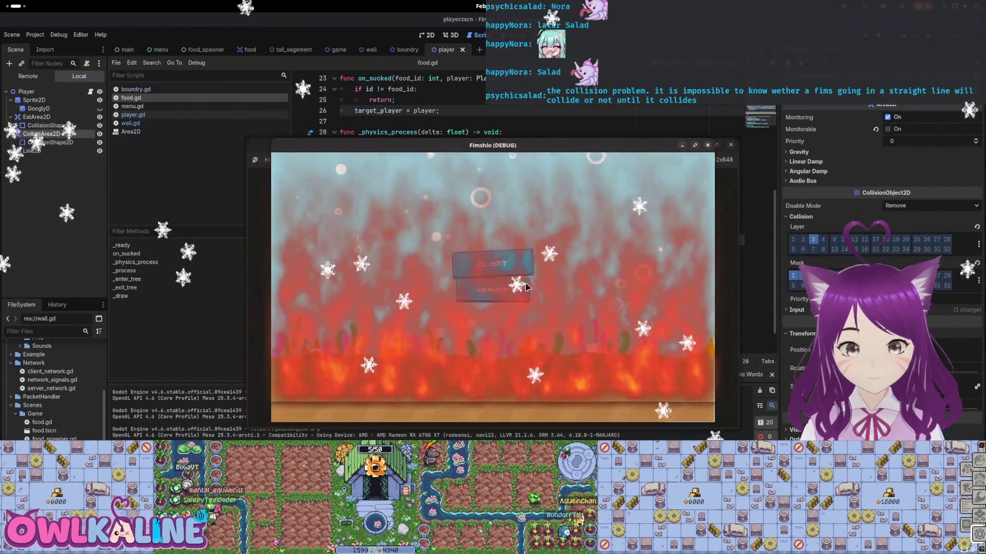
left_click(492, 264)
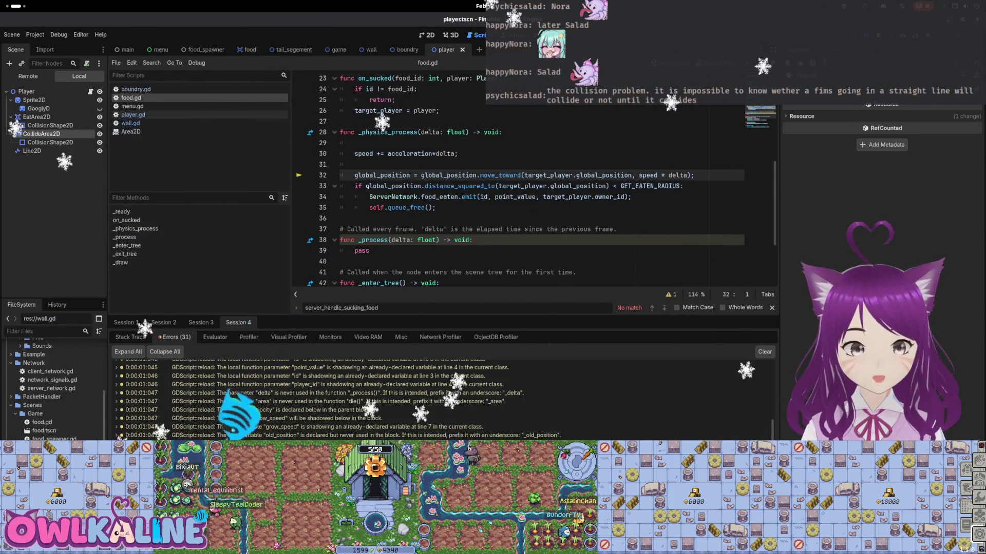
Open player.gd and inspect the CollideArea2D's collision shape and collision layers
left_click(133, 115)
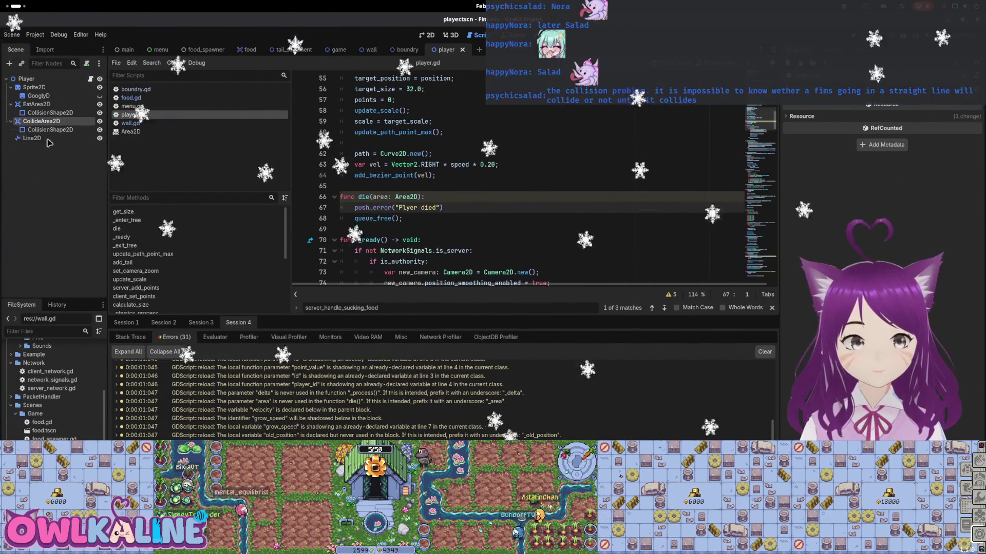
left_click(51, 130)
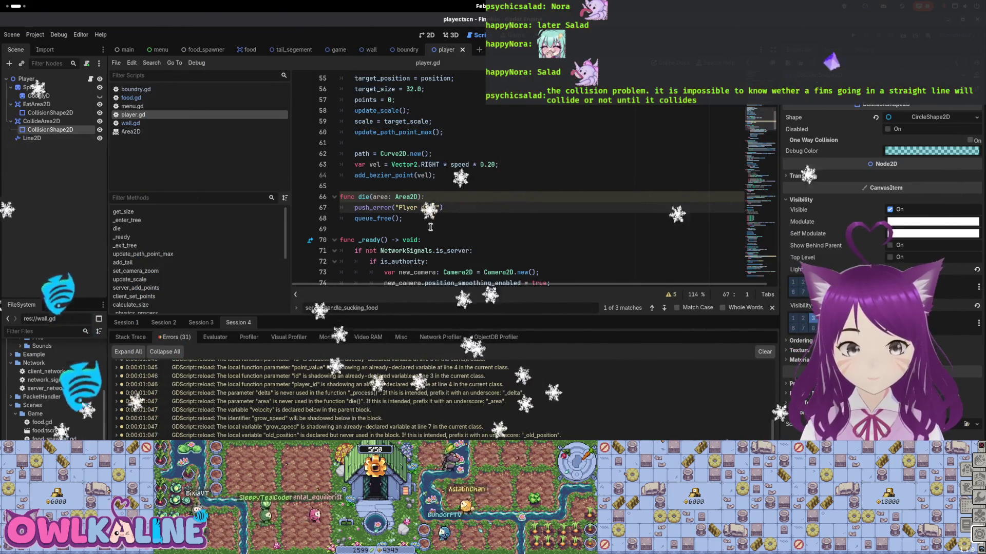
left_click(53, 124)
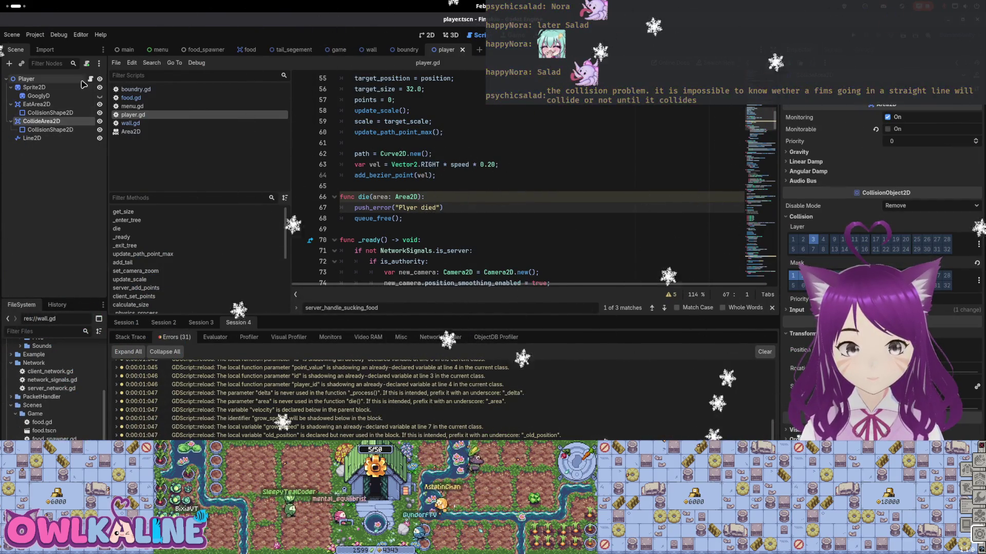
Find where area_entered is connected to die at line 52, then relaunch the game
double_click(364, 196)
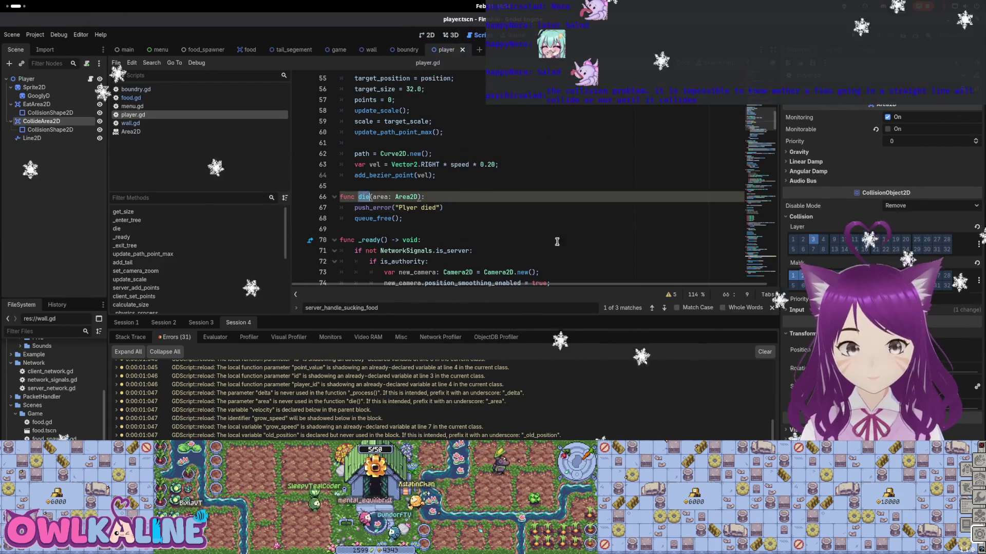
left_click(652, 308)
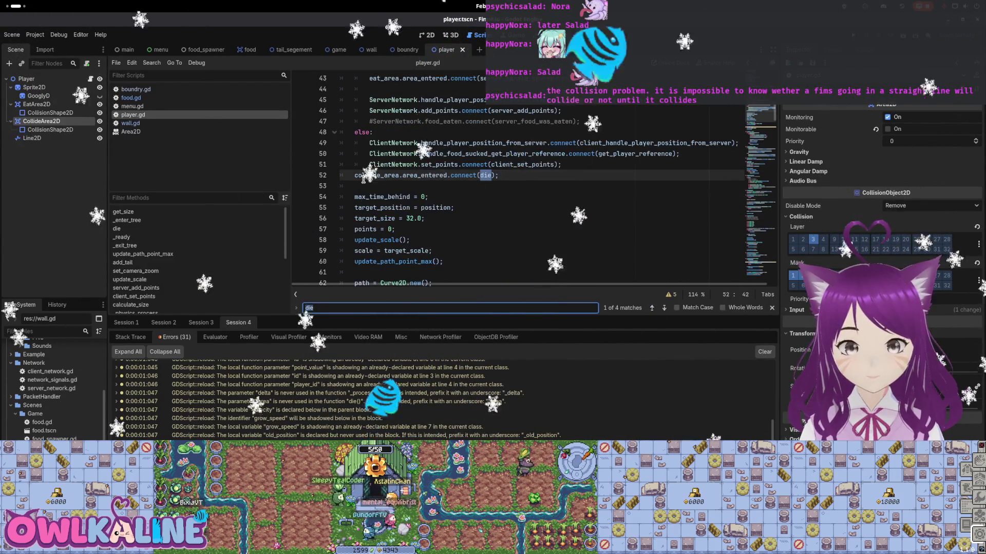
left_click(413, 175)
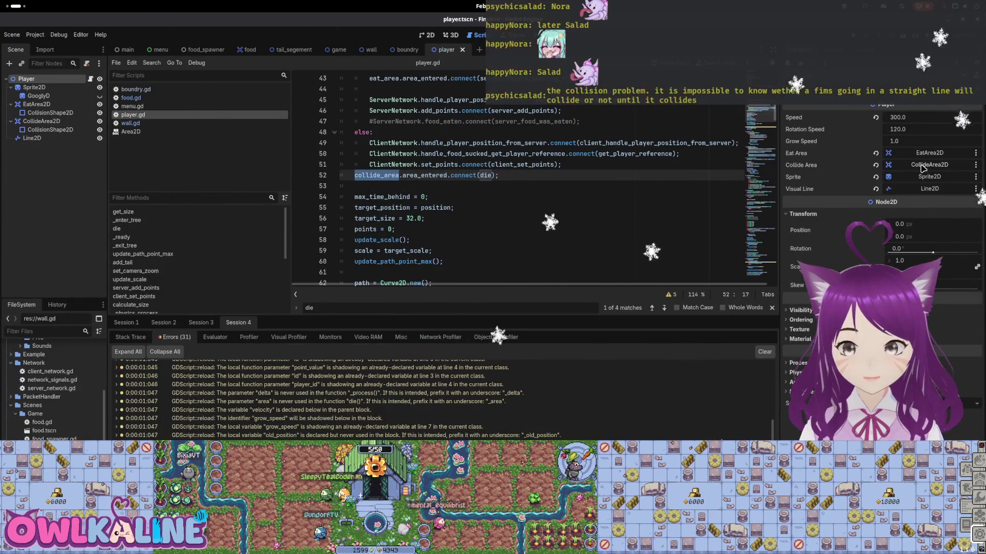
left_click(503, 139)
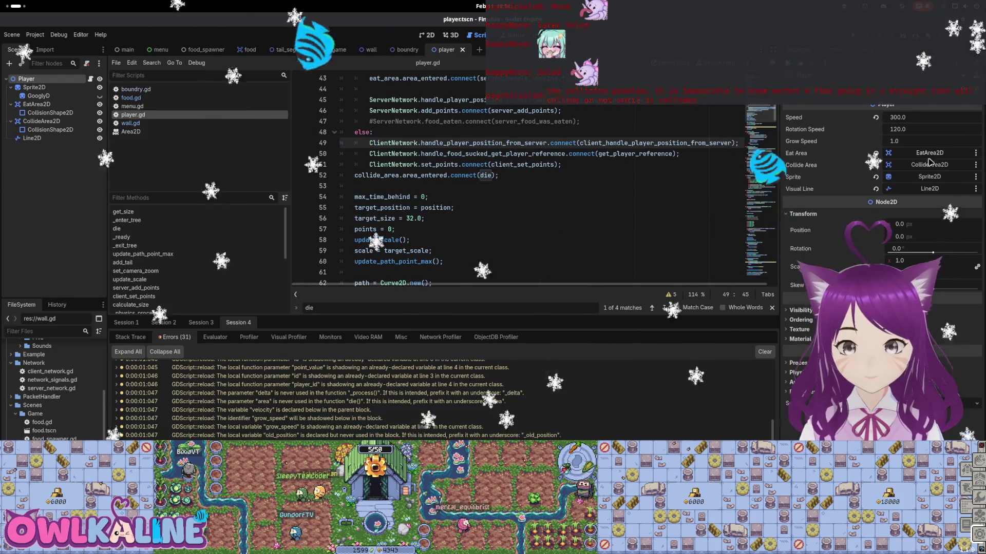
left_click(56, 105)
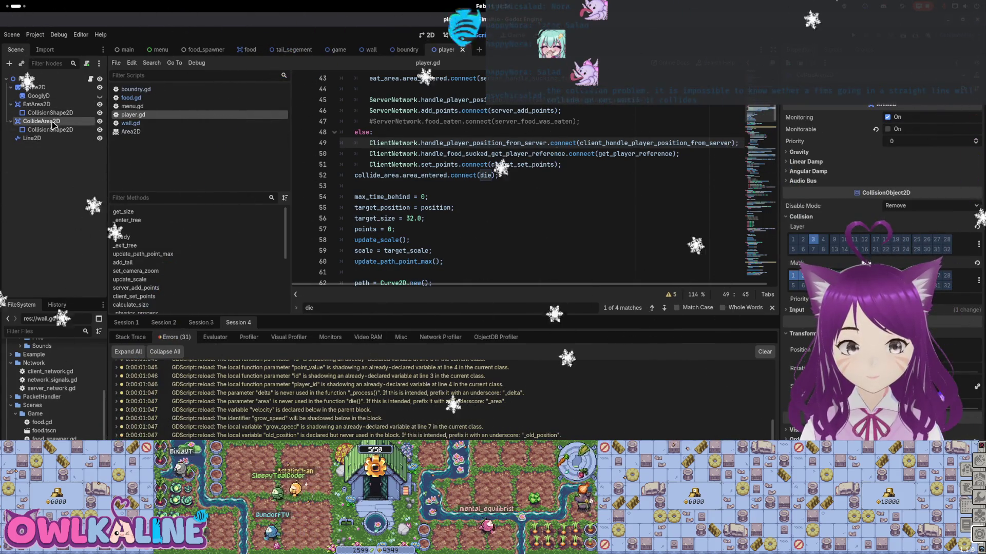
double_click(425, 176)
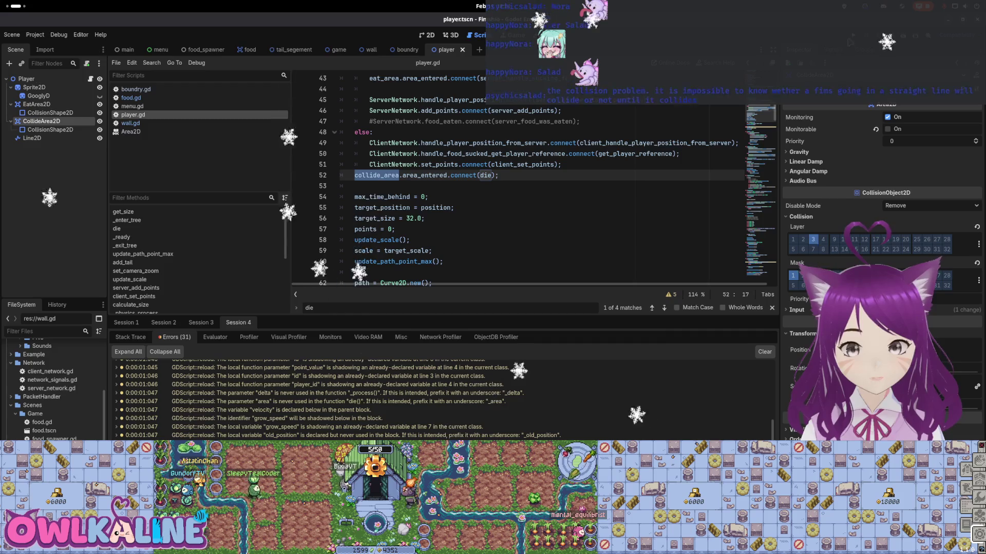
key("F5")
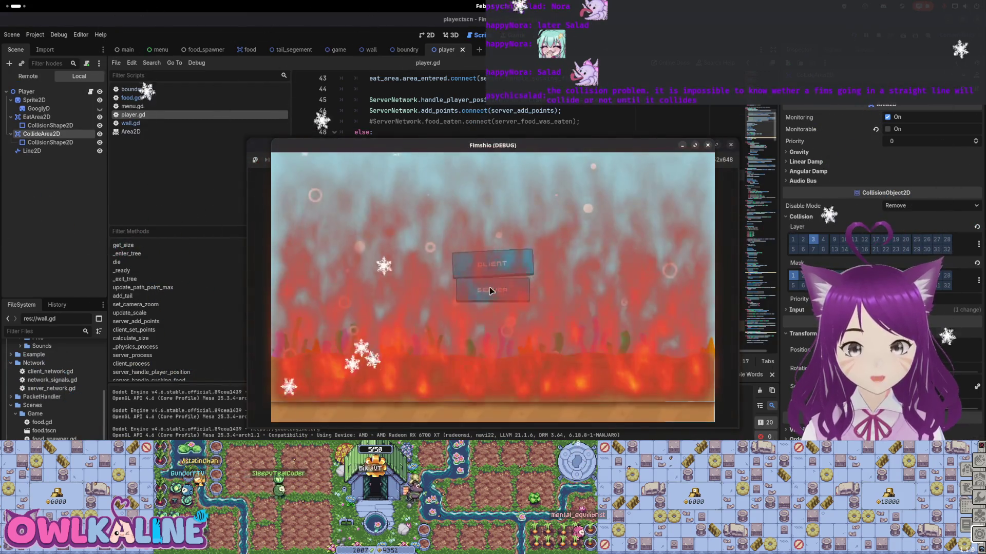
Start a test round, steer the fish into the wall, then close the Fimshio window
left_click(488, 289)
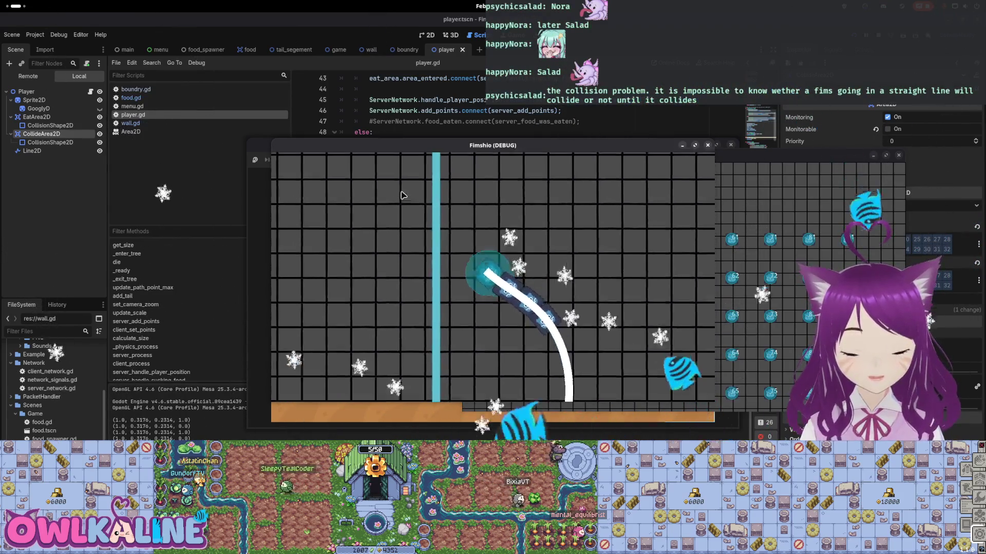
left_click(708, 145)
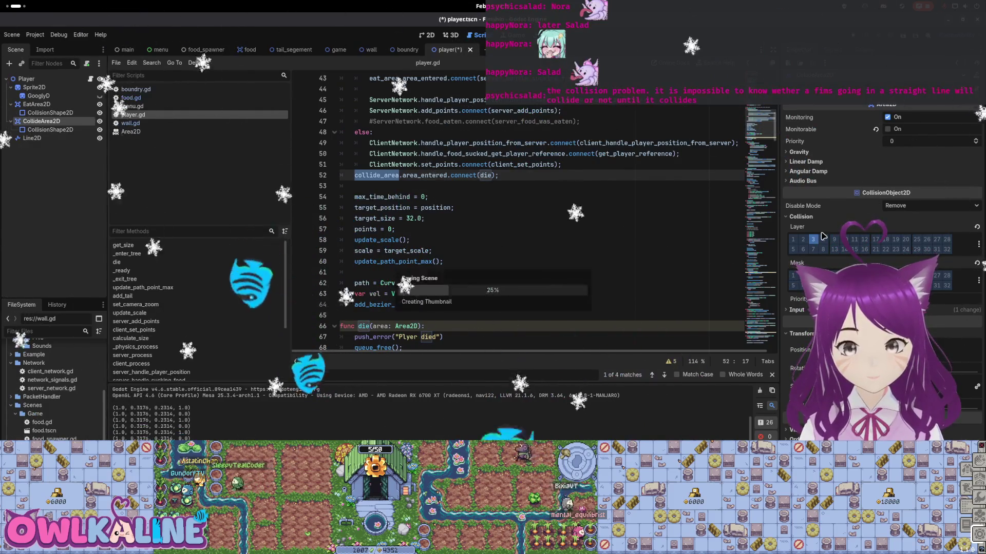
Compare the player's collide area collision shape and layers with the food area's collision settings
left_click(63, 132)
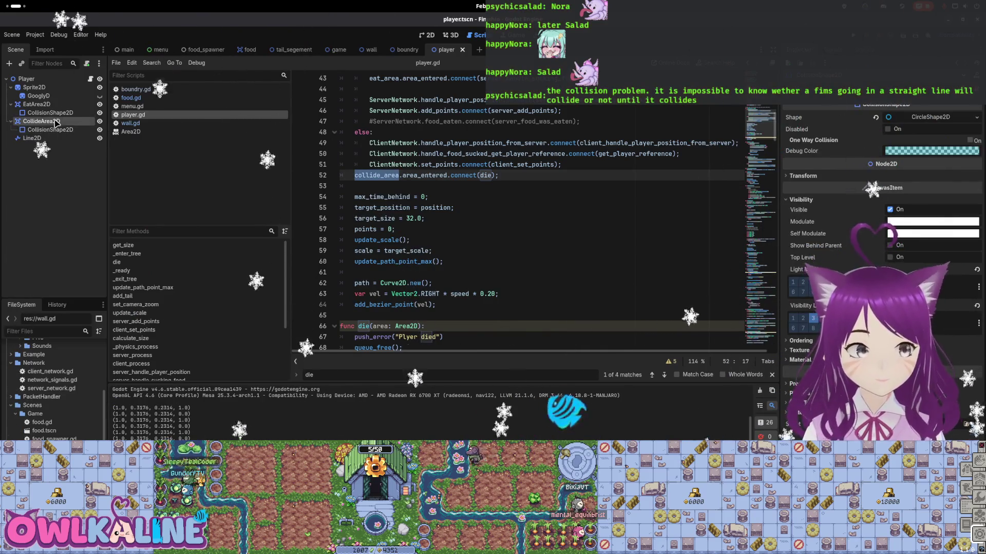
left_click(56, 122)
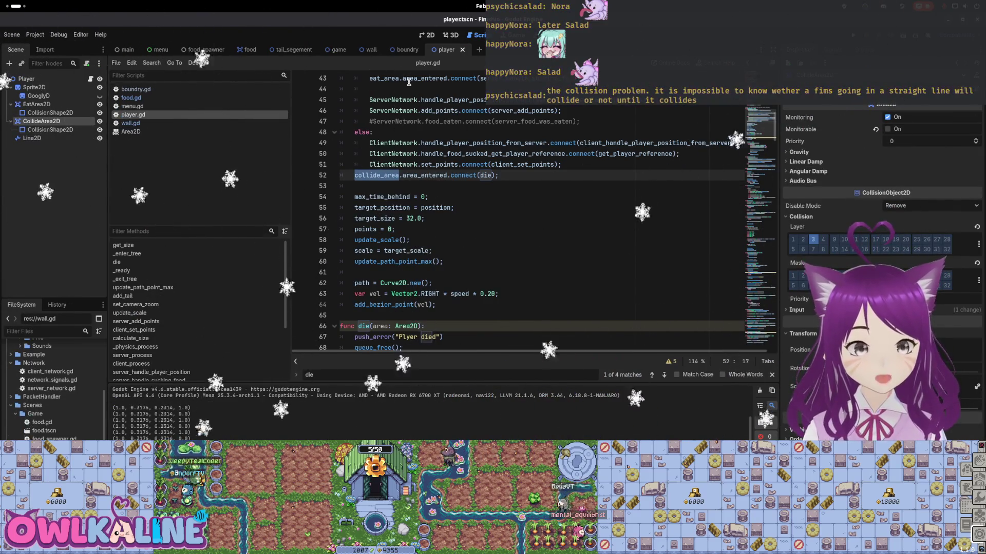
left_click(250, 50)
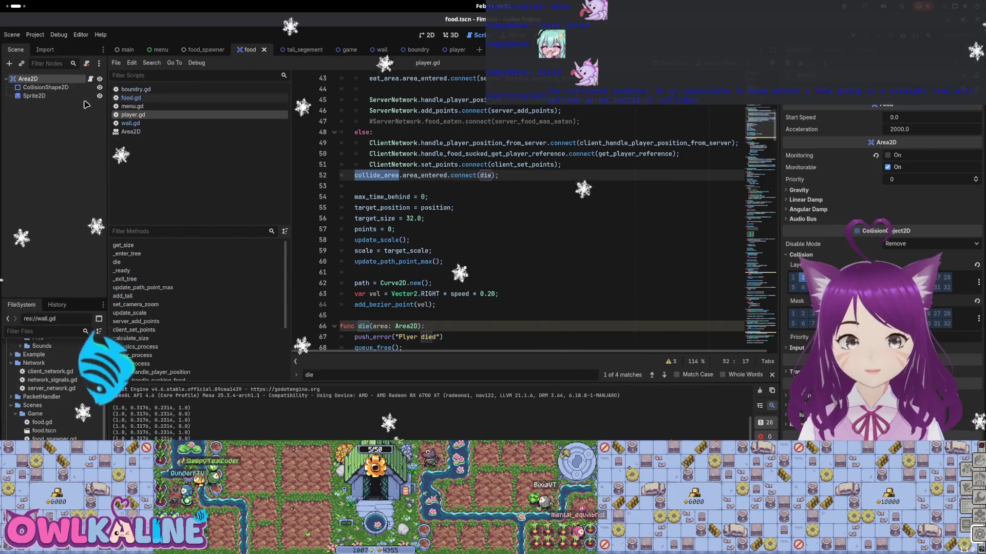
left_click(45, 81)
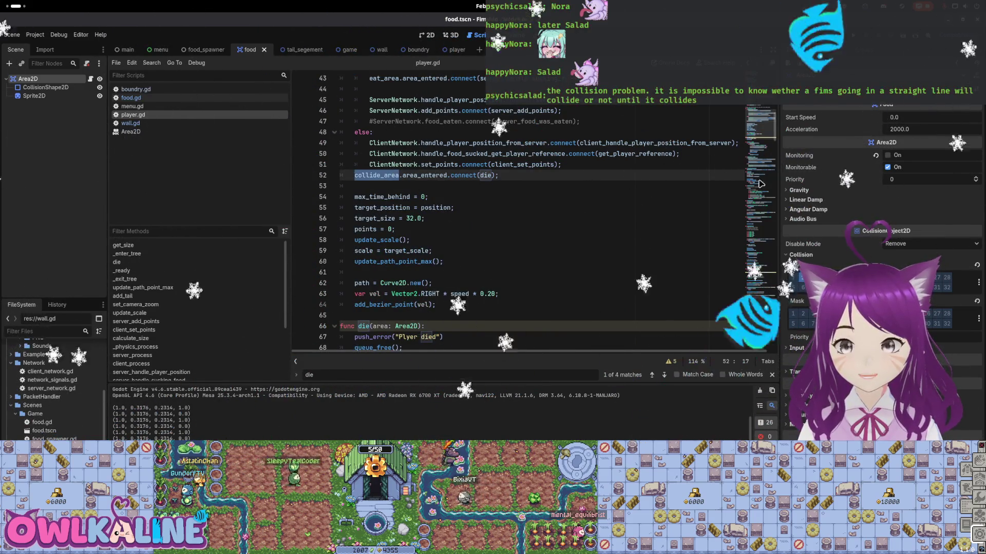
In the wall scene, turn off collision layers 1 and 2, clear mask bits 1–3, and save
left_click(380, 51)
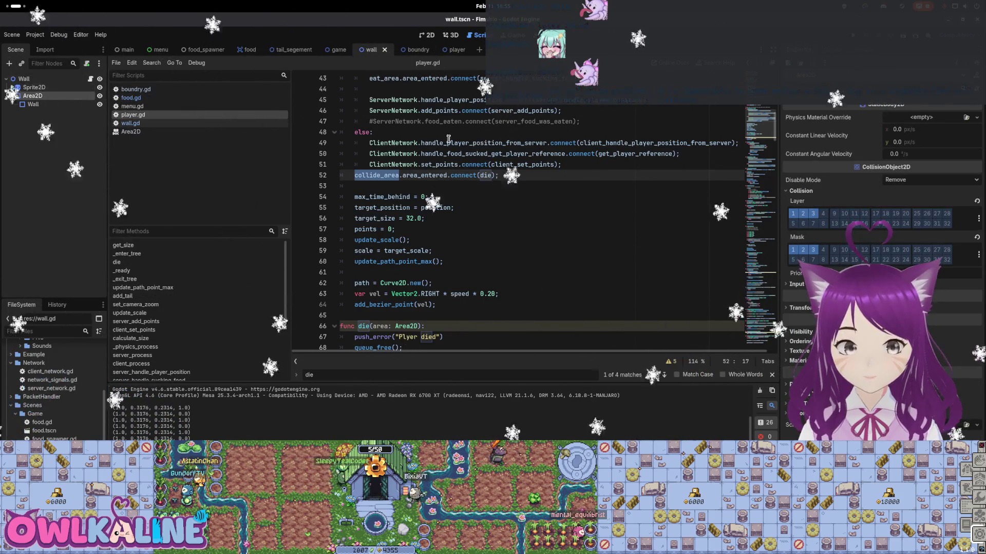
left_click(803, 214)
left_click(792, 213)
left_click(803, 250)
left_click(803, 250)
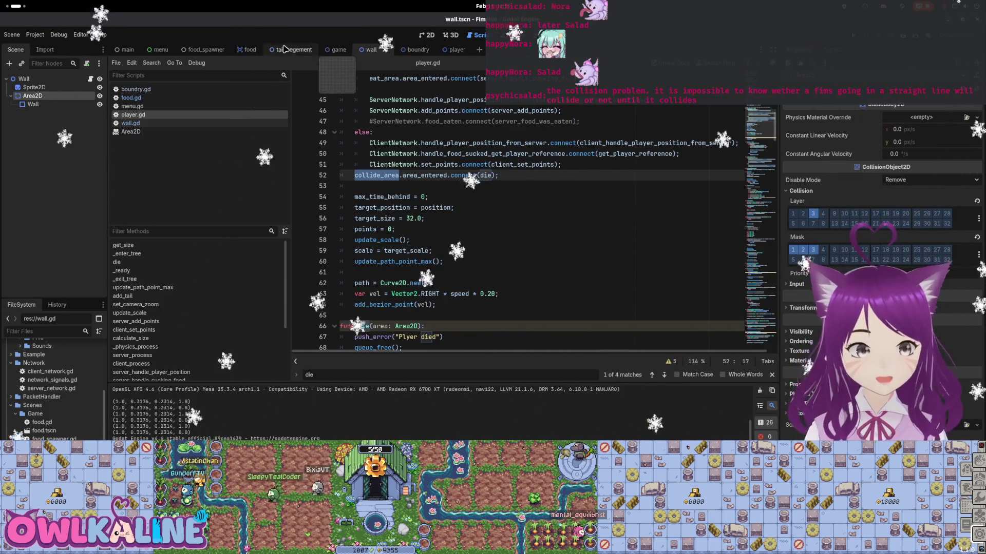
left_click(237, 52)
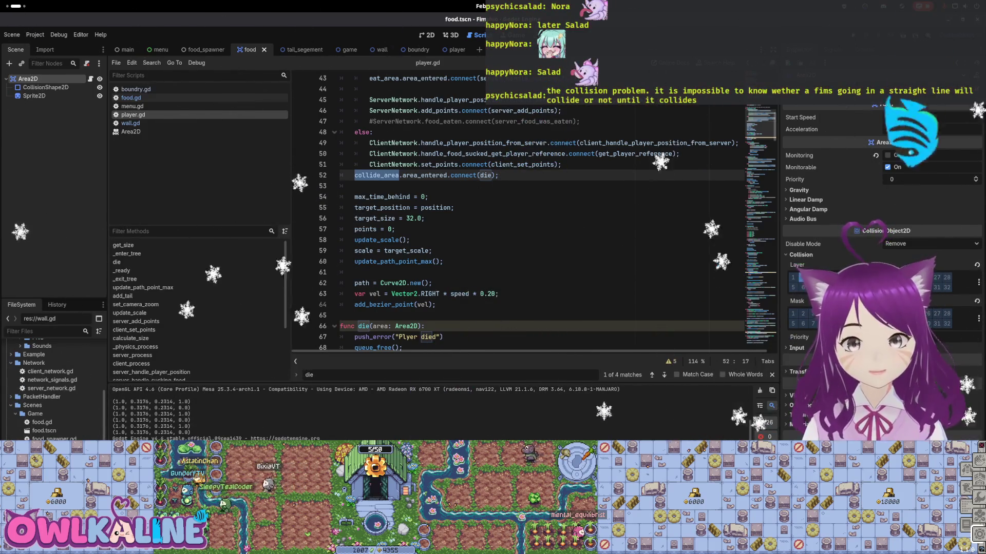
left_click(371, 50)
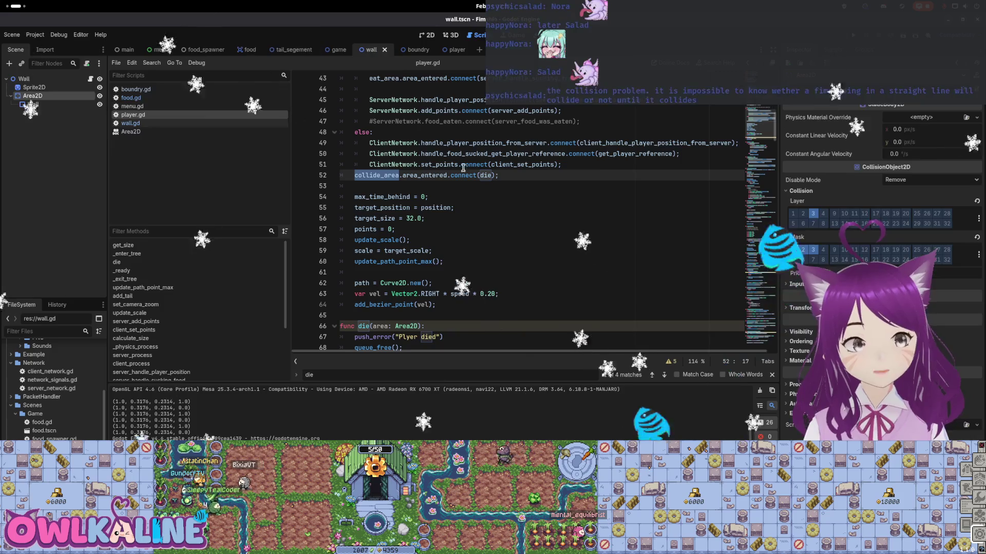
left_click(812, 250)
left_click(803, 250)
left_click(792, 250)
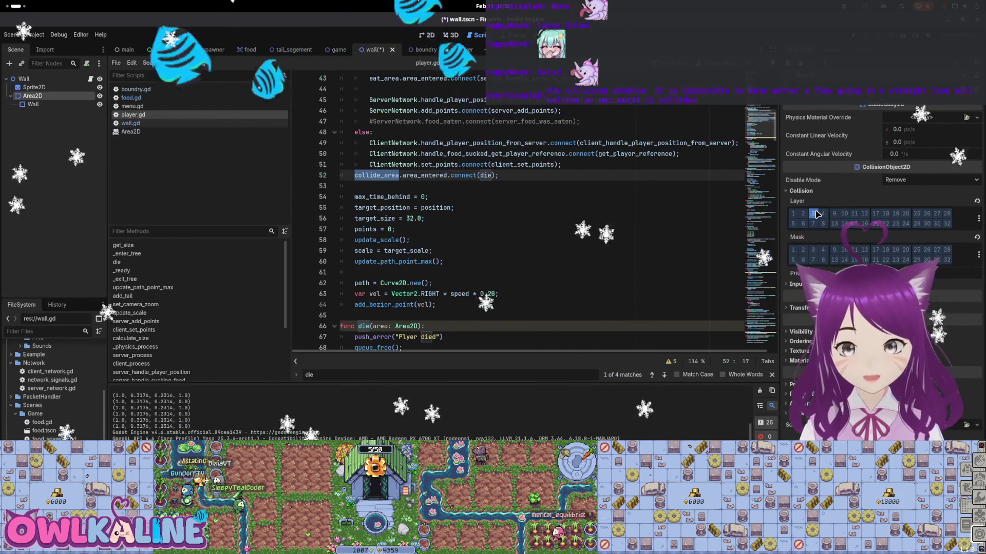
key("ctrl+s")
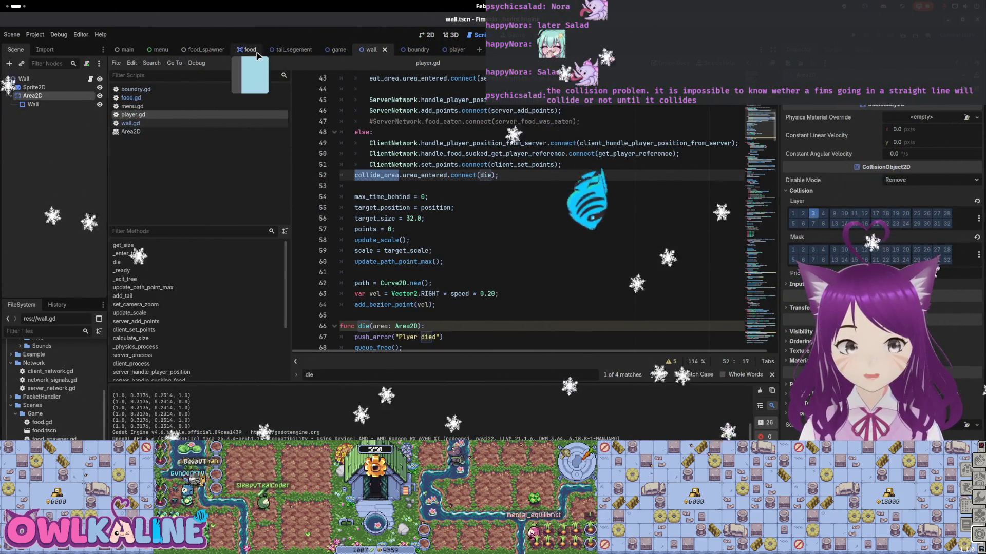
Recheck the food scene, then inspect the wall's collision shape and its Area2D node
left_click(250, 50)
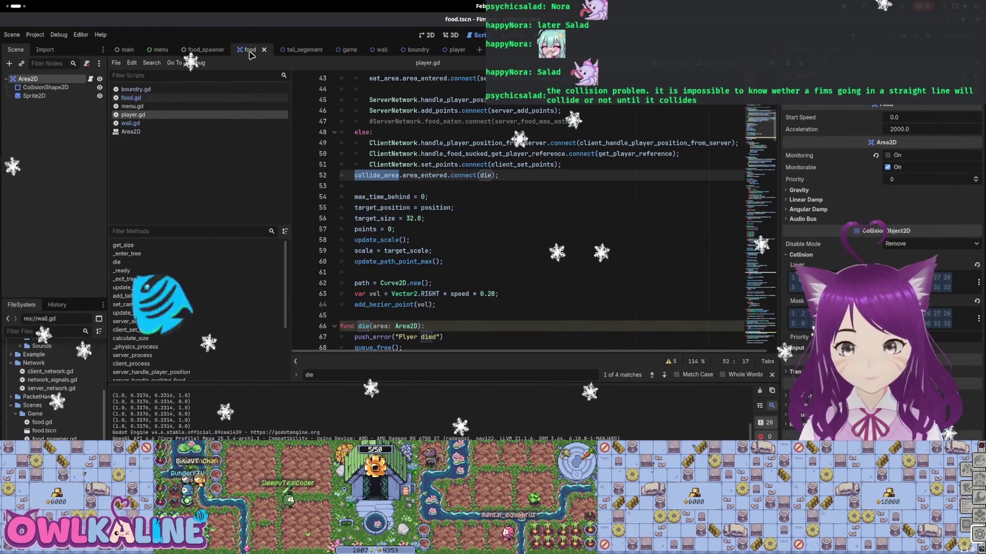
left_click(378, 52)
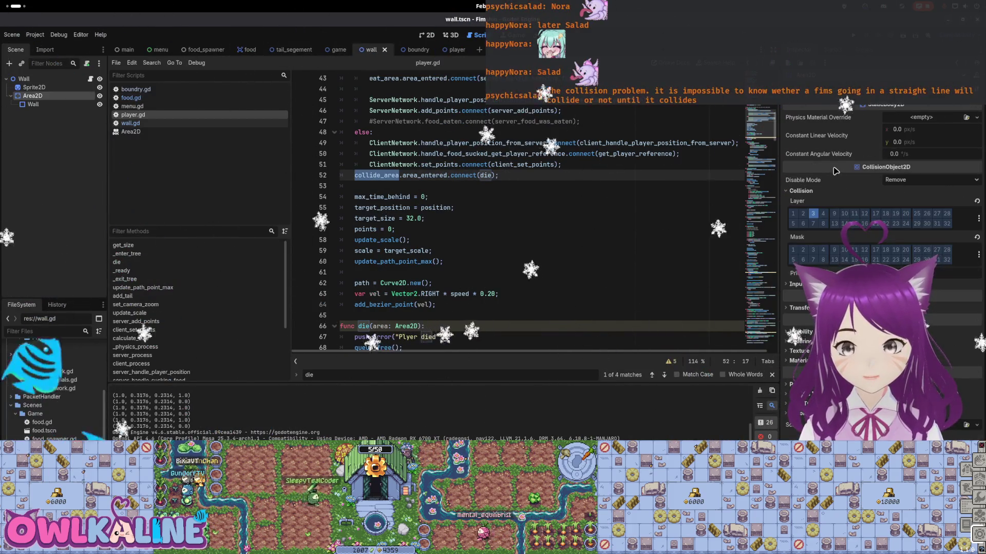
left_click(53, 102)
left_click(58, 97)
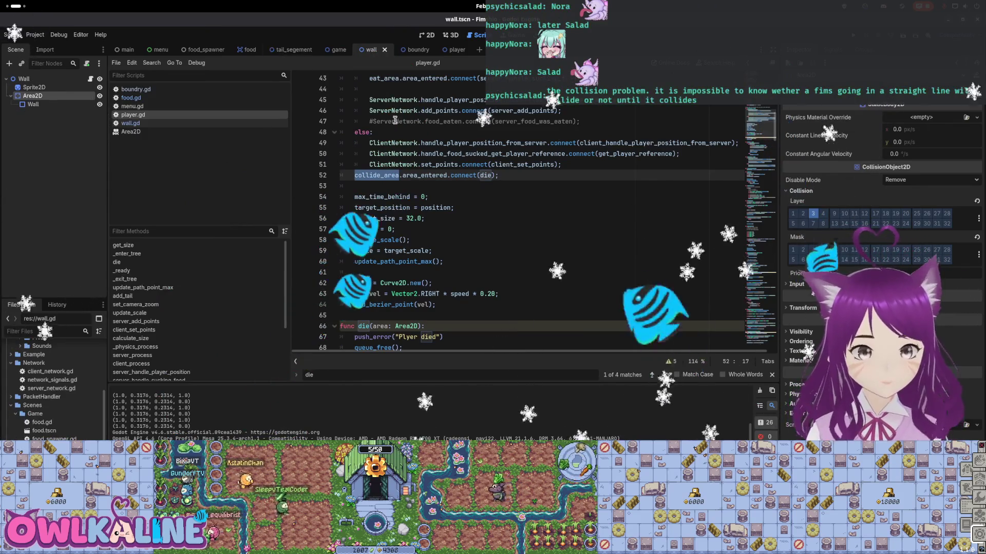
right_click(55, 96)
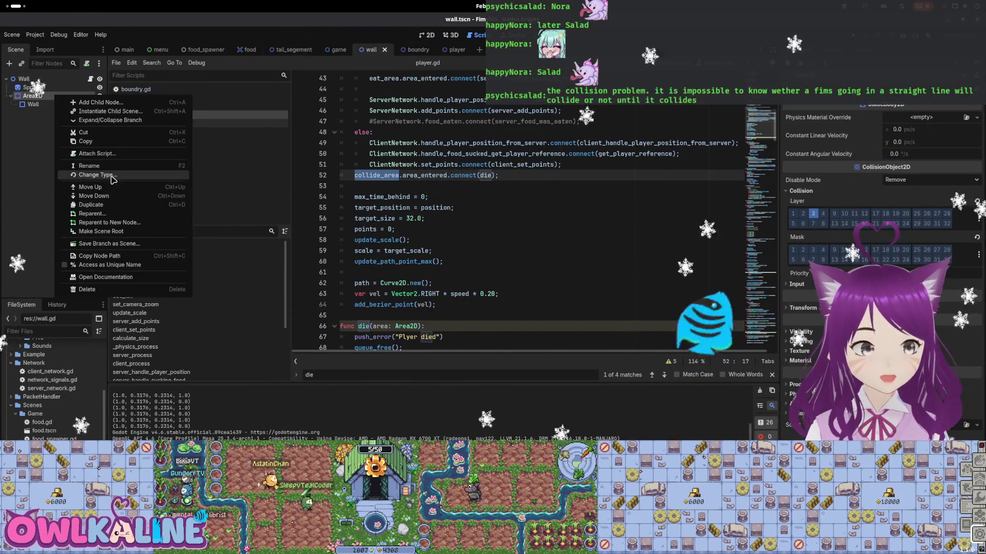
Change the wall's Area2D node into a real Area2D, fixing a mistaken Node2D pick, and save
left_click(113, 175)
type("Area")
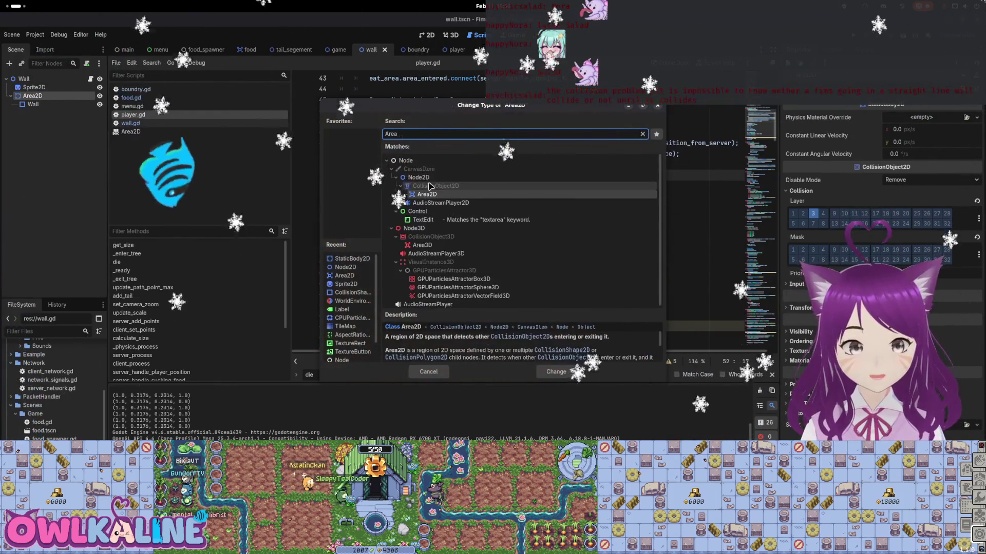
double_click(419, 160)
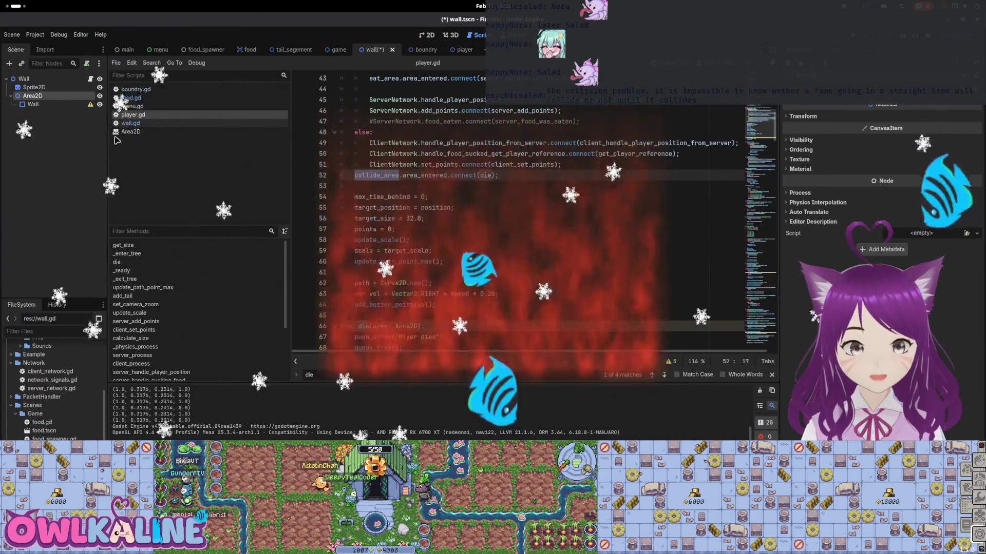
right_click(49, 96)
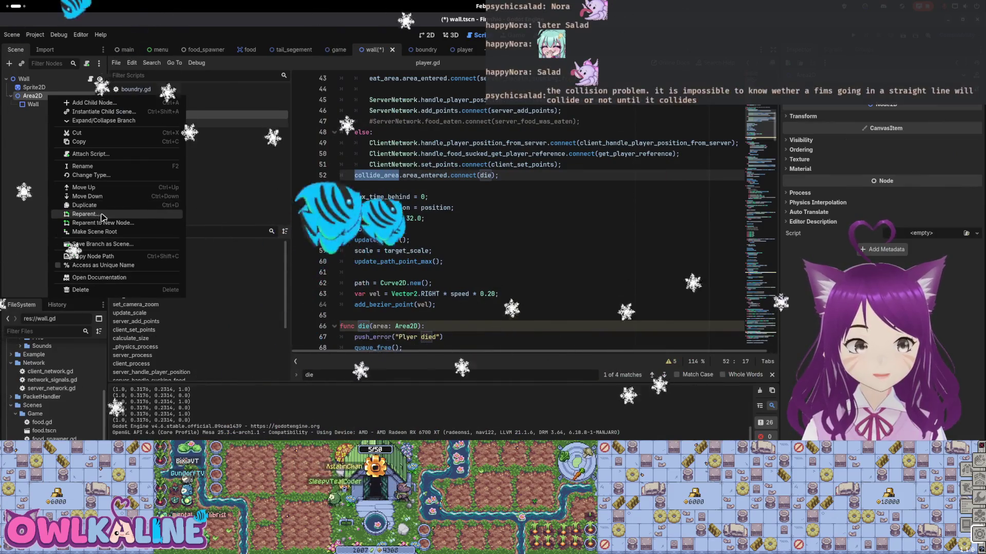
left_click(91, 175)
type("A")
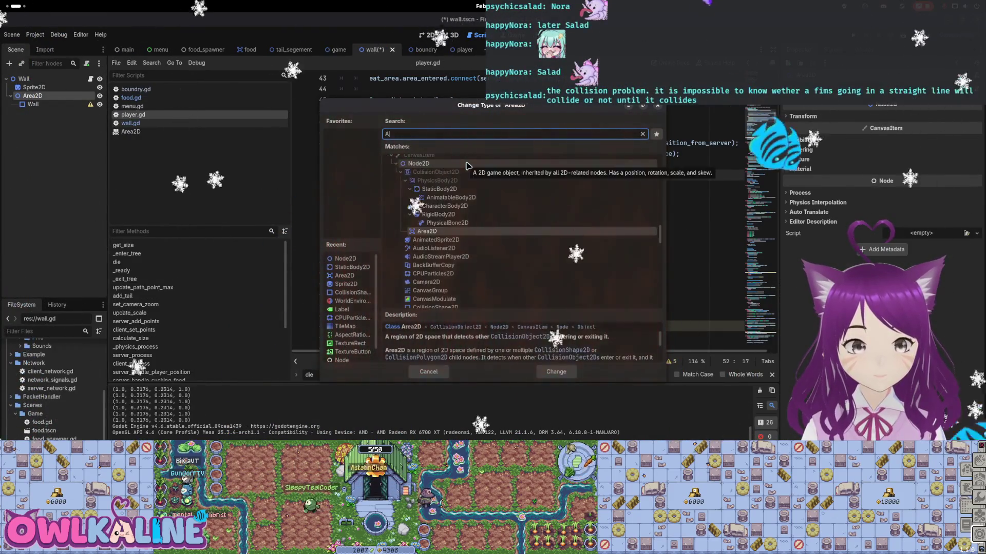
double_click(433, 194)
key("ctrl+s")
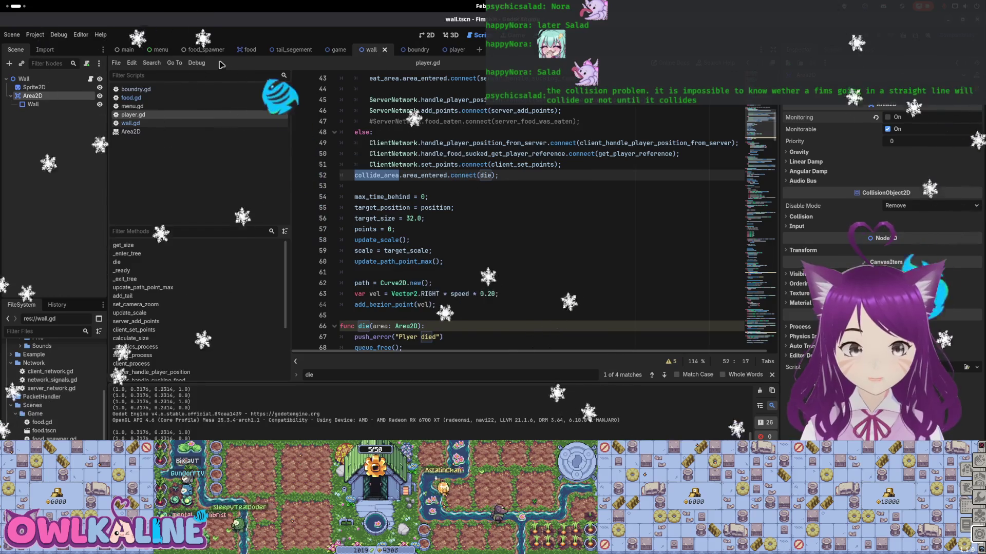
left_click(250, 50)
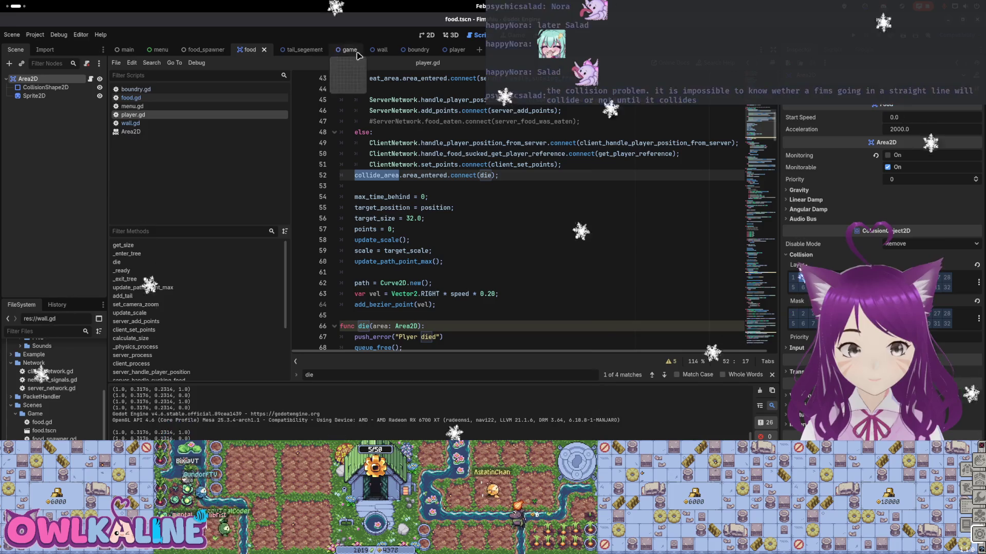
left_click(382, 50)
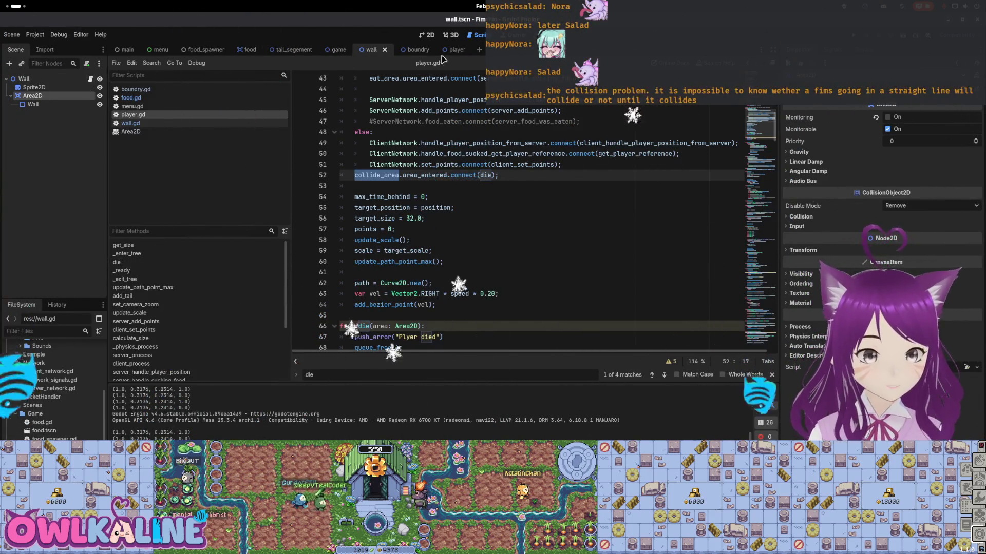
left_click(413, 53)
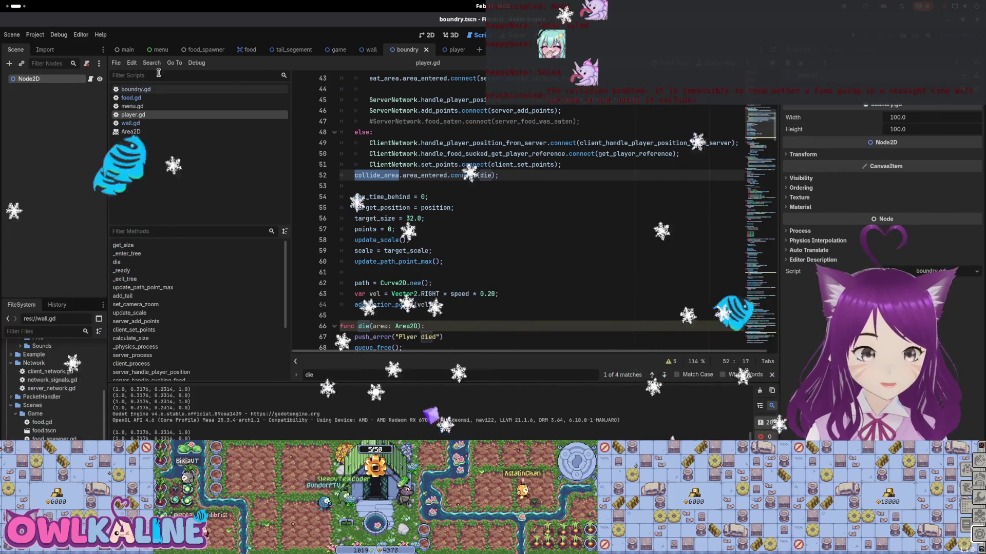
left_click(334, 53)
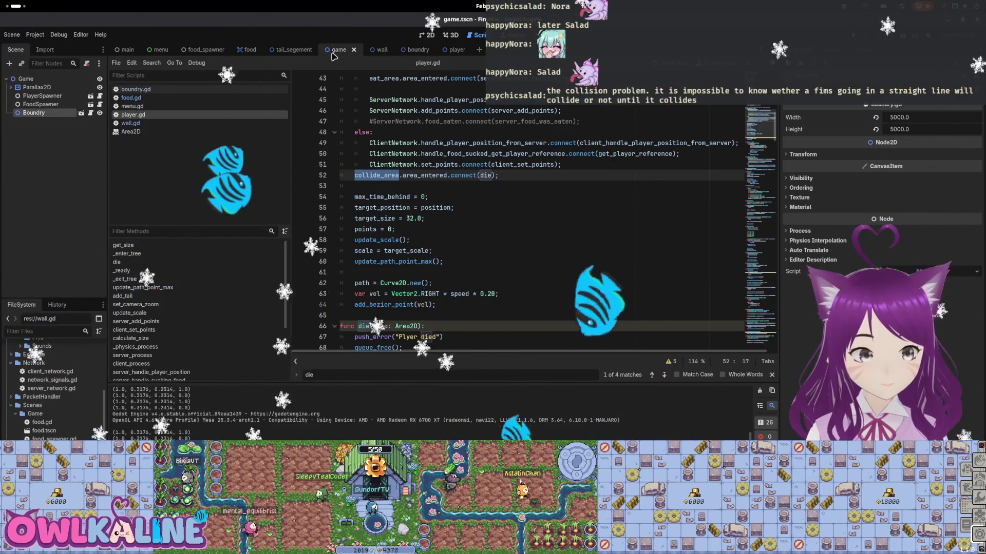
left_click(81, 112)
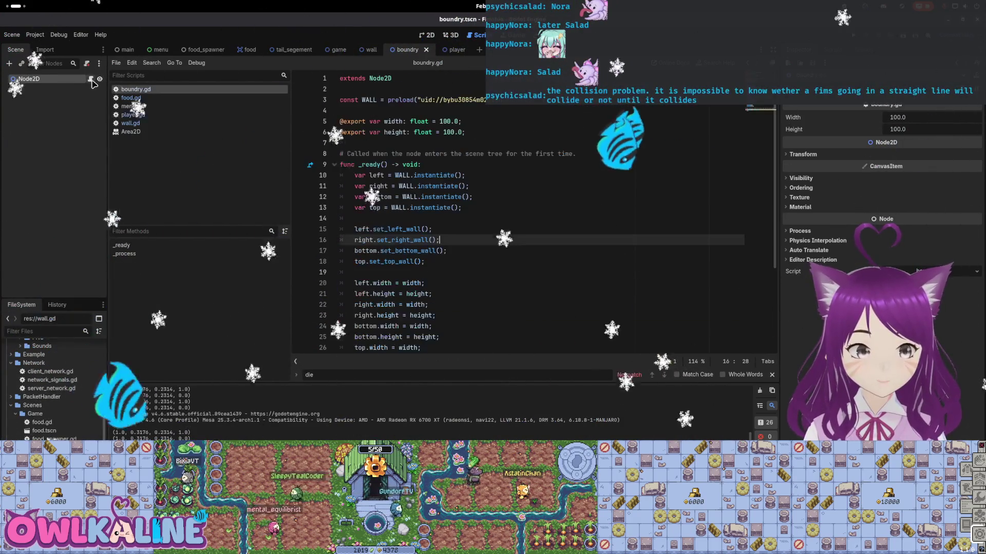
scroll(460, 157, "down", 3)
scroll(436, 152, "up", 3)
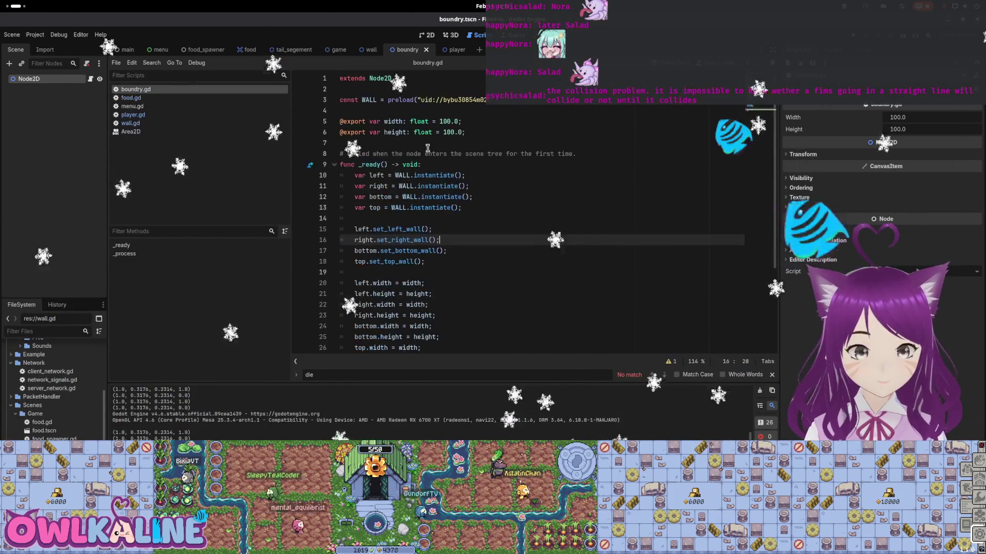
left_click(456, 50)
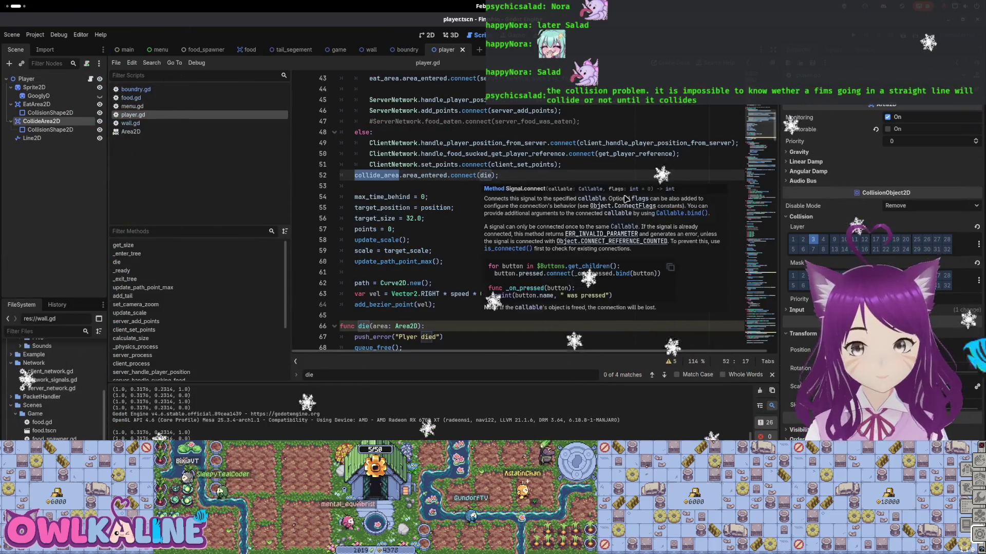
left_click(26, 79)
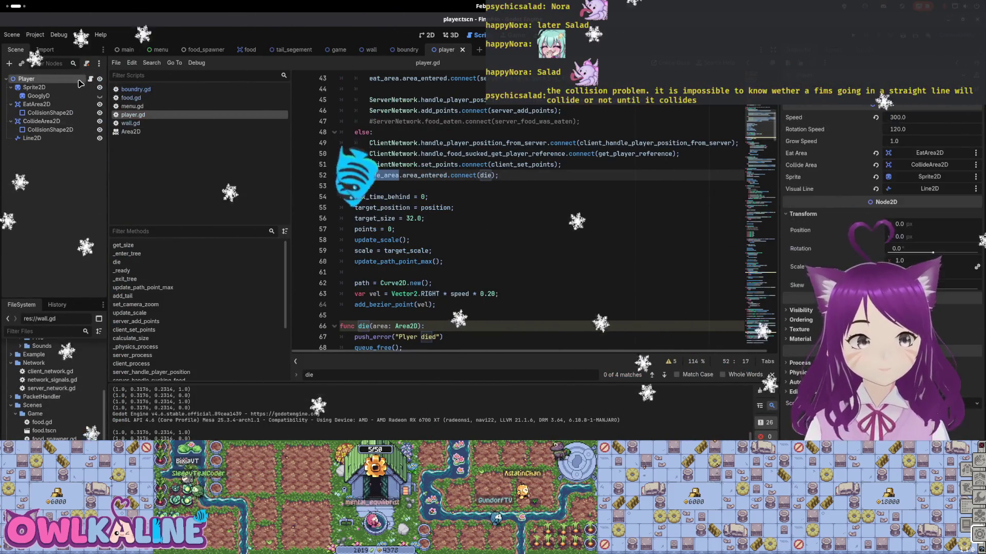
left_click(371, 50)
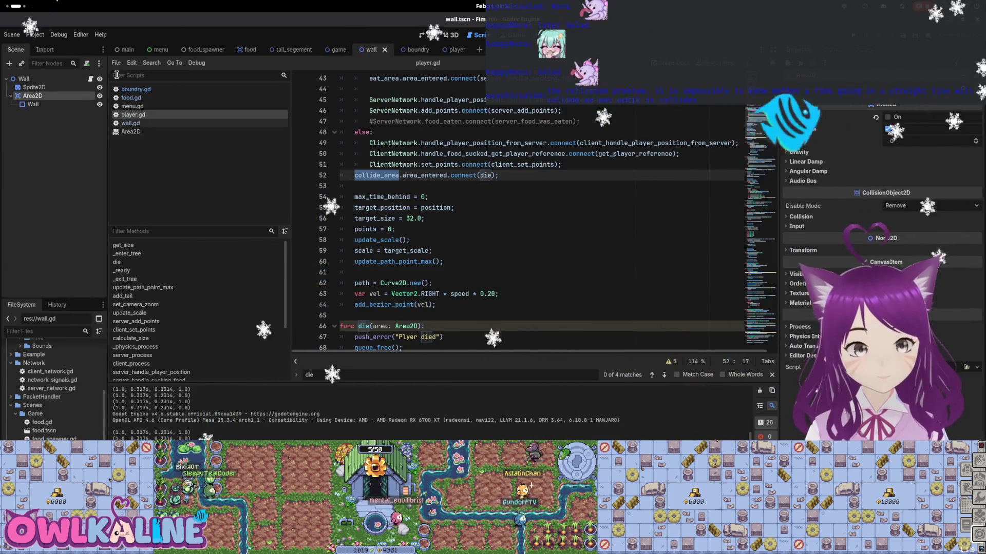
left_click(71, 80)
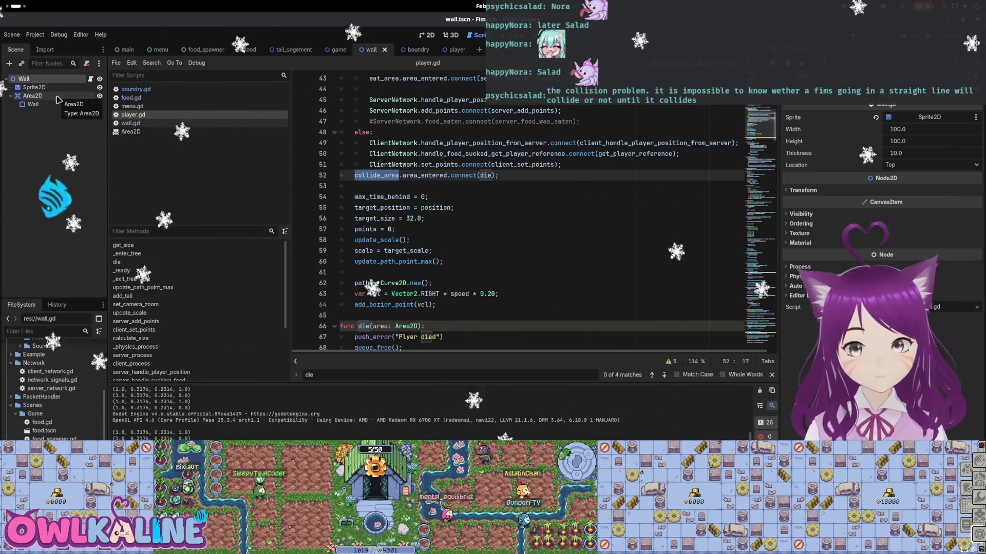
left_click(790, 215)
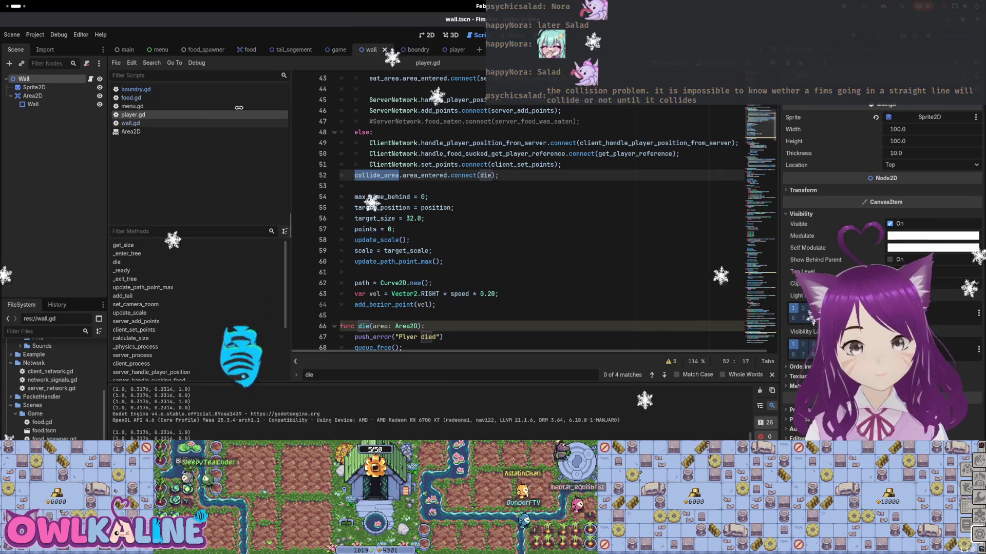
left_click(32, 95)
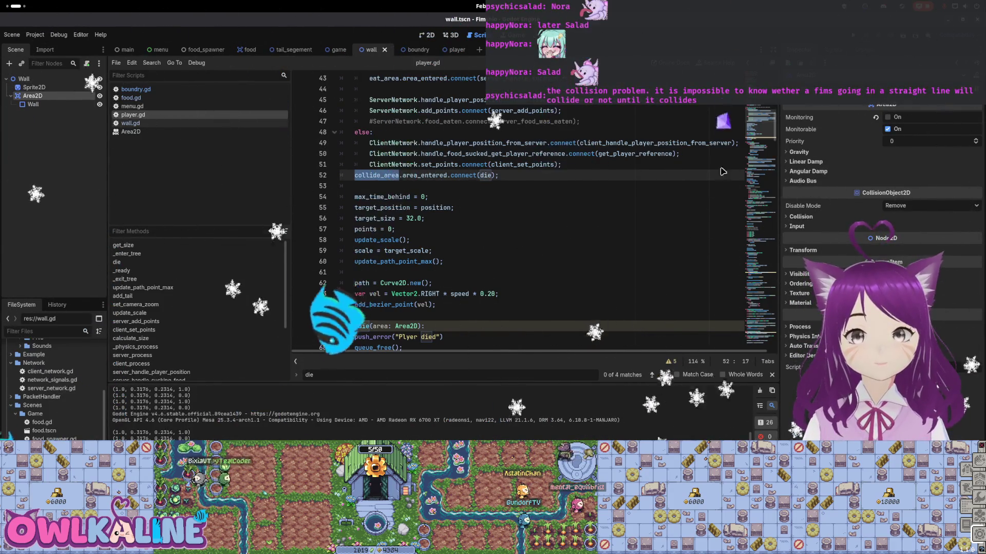
left_click(244, 51)
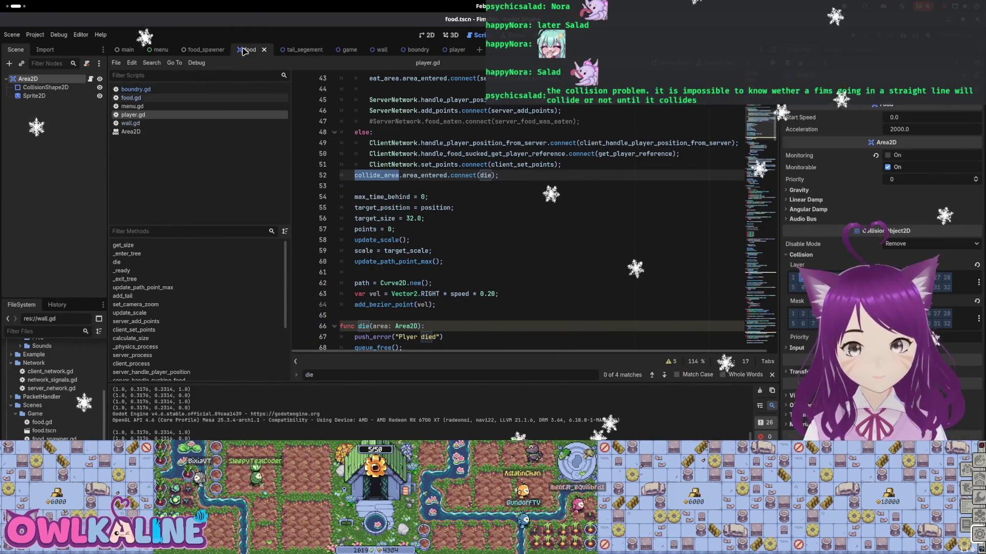
left_click(376, 51)
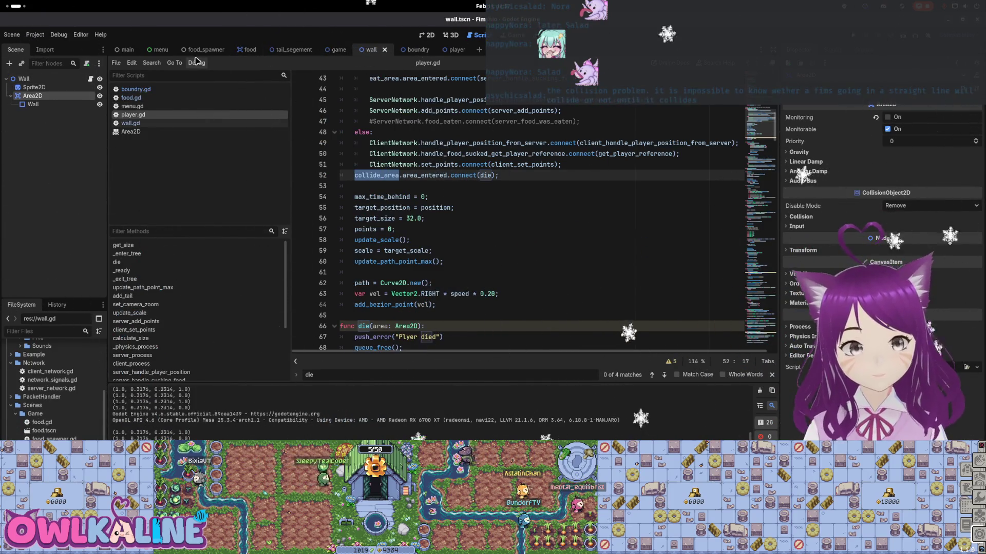
left_click(248, 52)
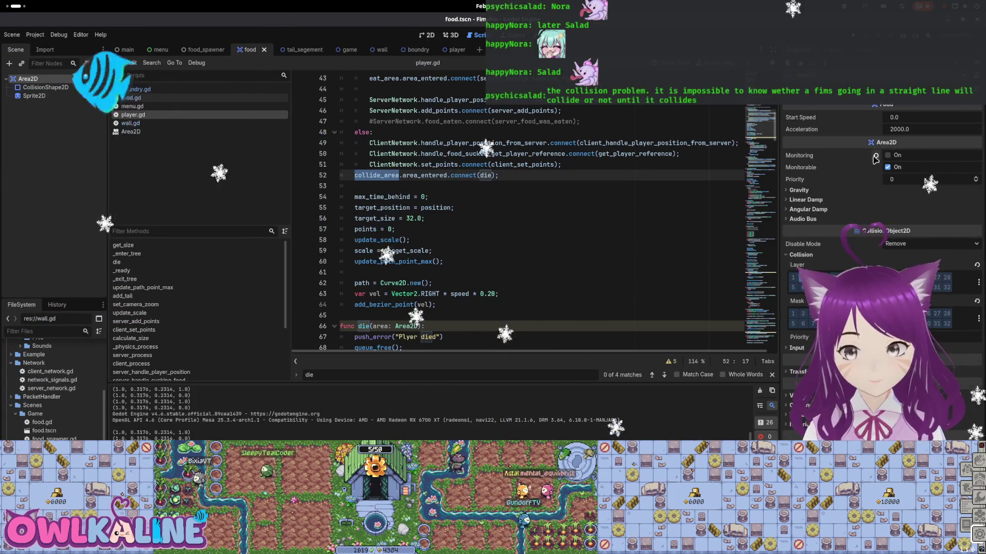
left_click(380, 51)
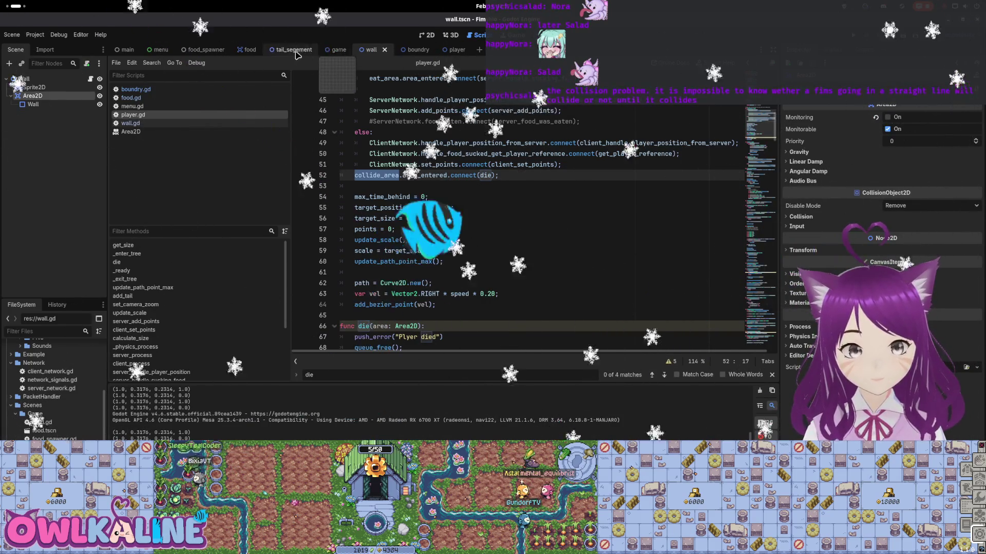
left_click(250, 49)
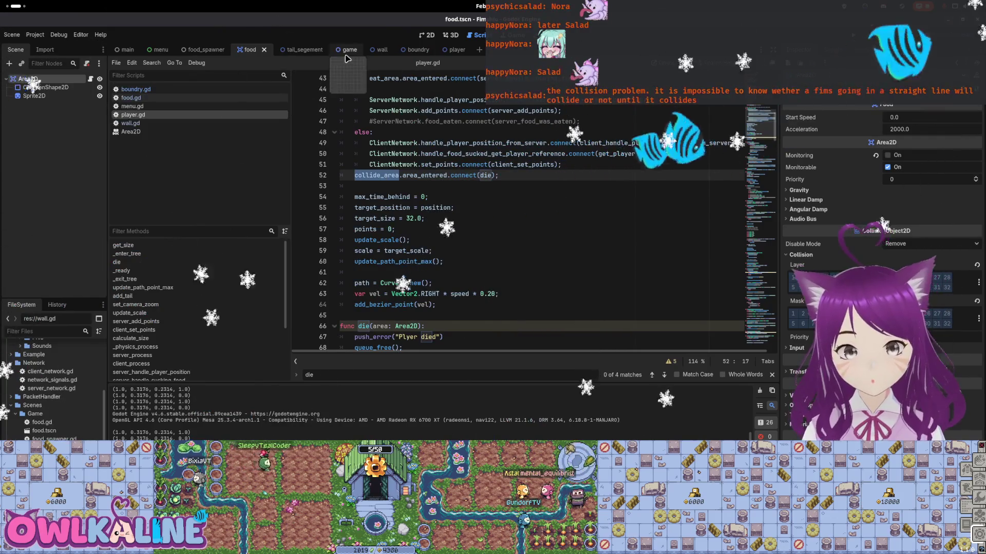
left_click(371, 50)
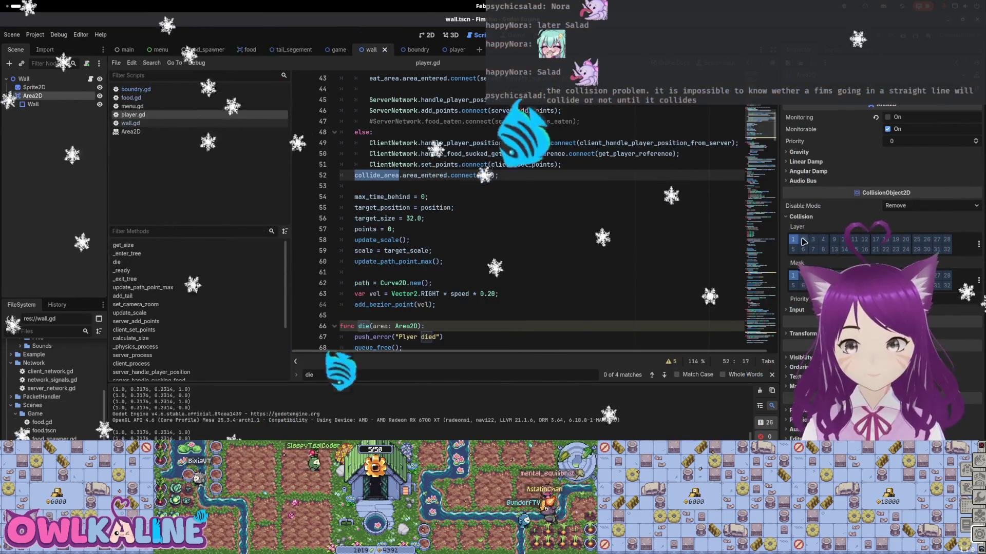
Move the wall Area2D from collision layer 1 to layer 3, then switch to the food scene
left_click(794, 241)
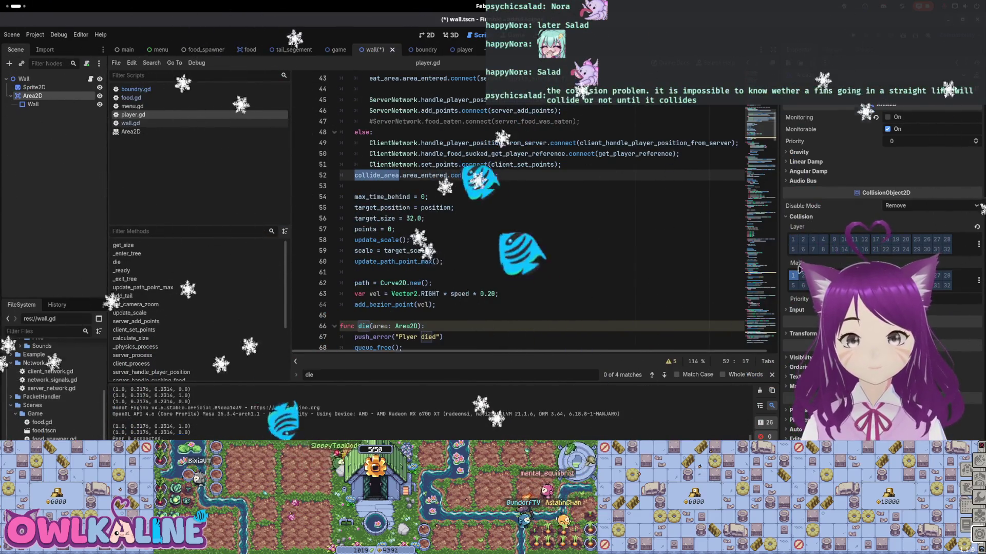
left_click(813, 241)
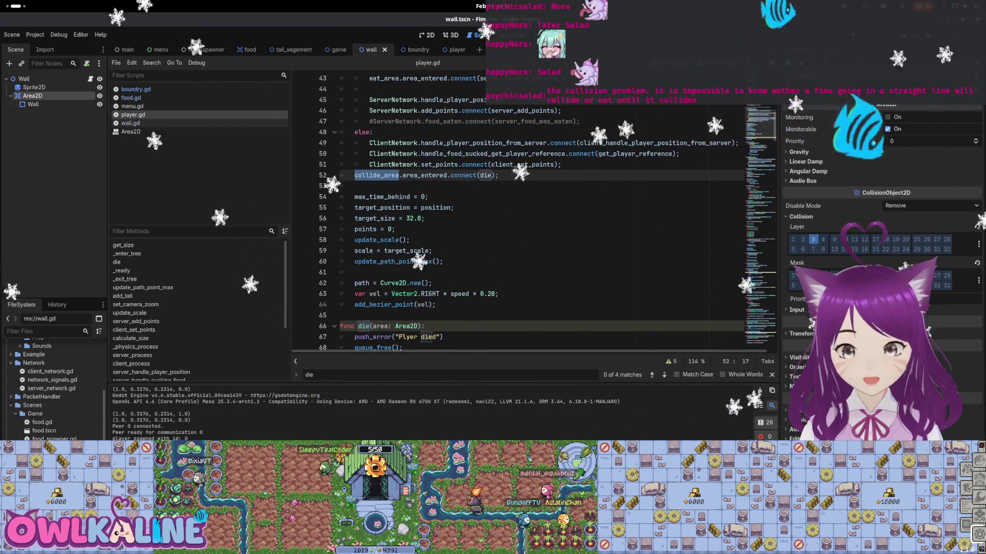
left_click(245, 50)
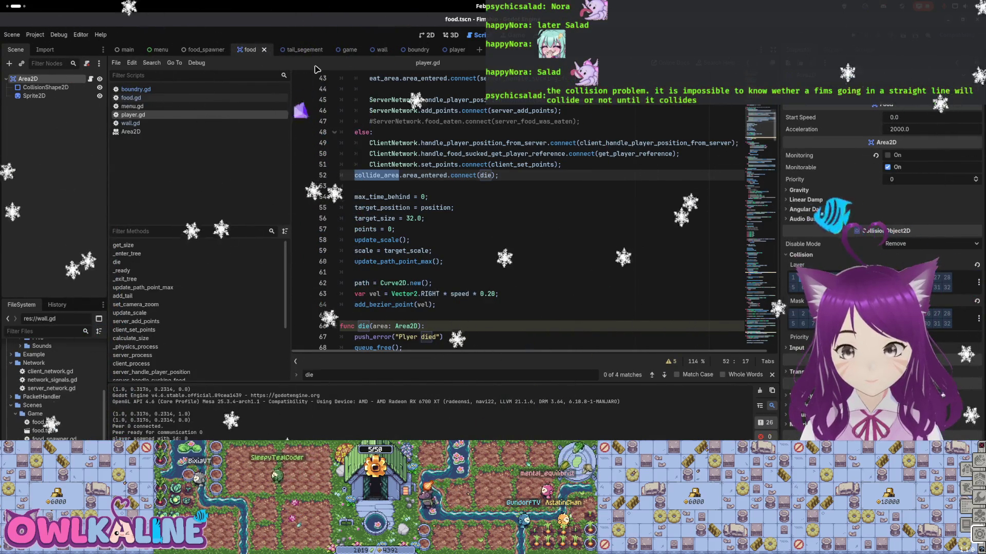
Open food.gd and scroll through it to review the code
left_click(130, 97)
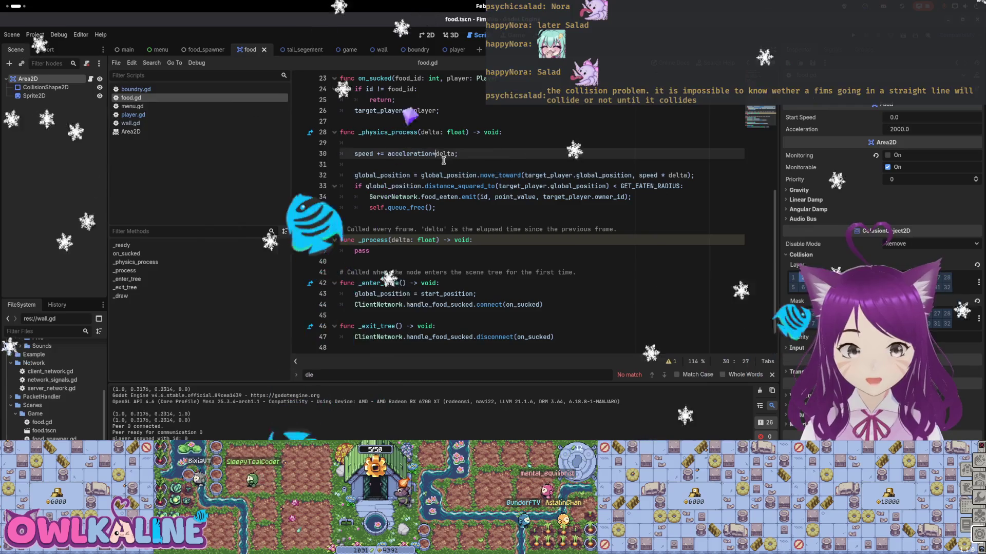
scroll(527, 206, "up", 7)
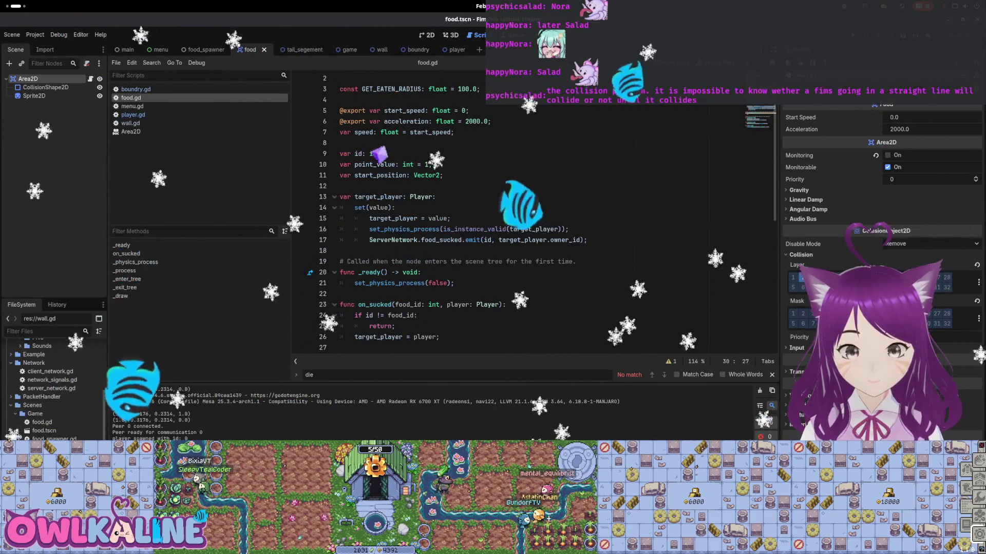
scroll(513, 200, "down", 3)
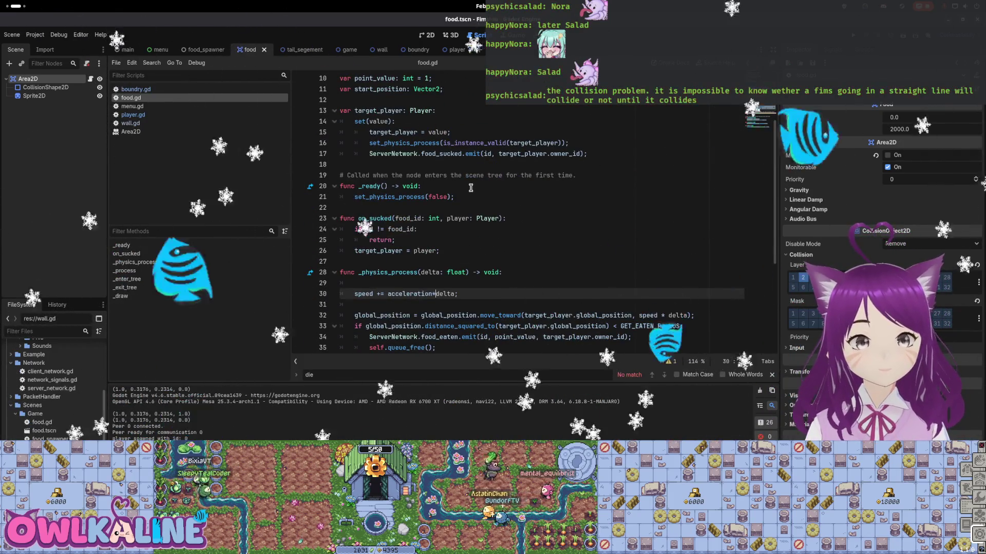
scroll(471, 188, "down", 1)
scroll(470, 188, "down", 3)
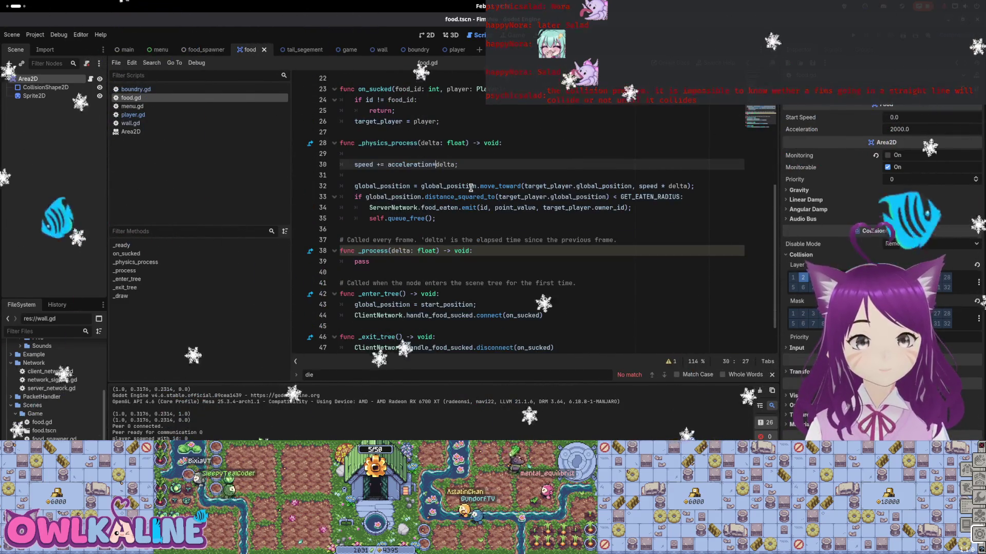
scroll(471, 187, "down", 1)
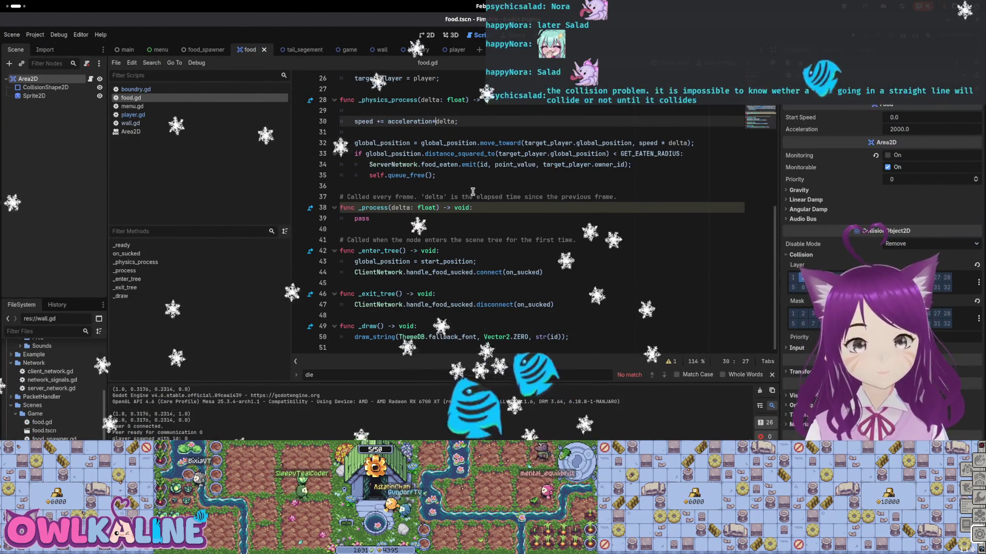
scroll(473, 193, "up", 1)
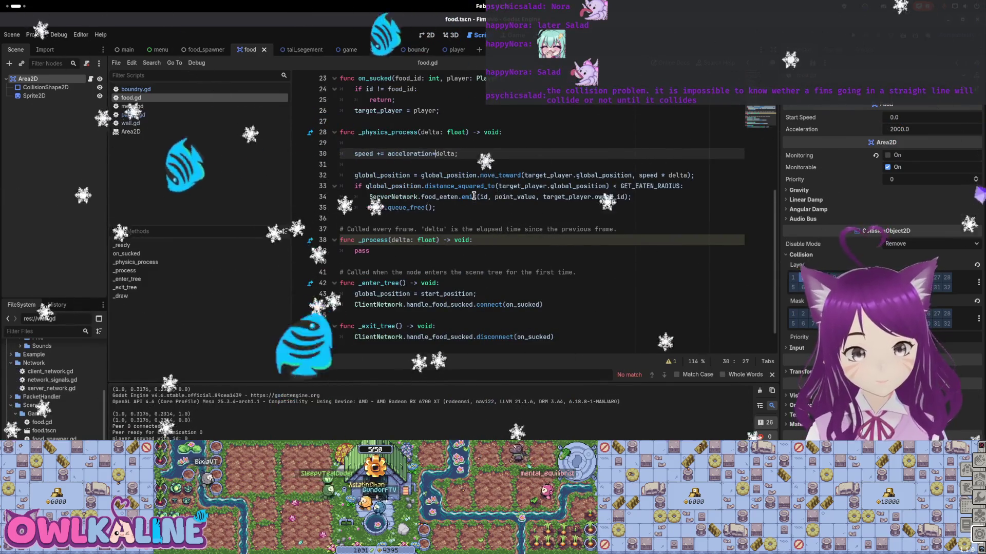
scroll(473, 195, "up", 2)
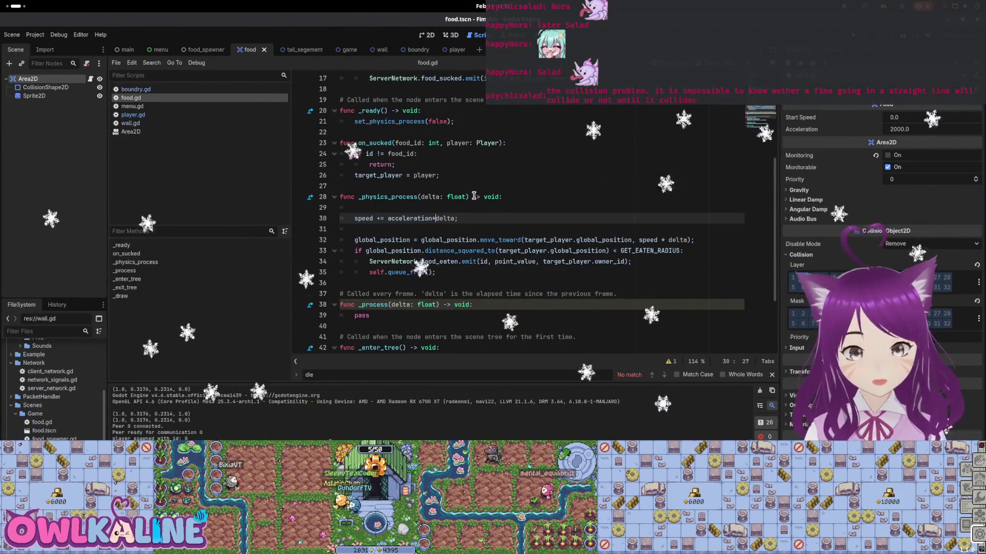
scroll(473, 196, "up", 3)
scroll(473, 202, "up", 3)
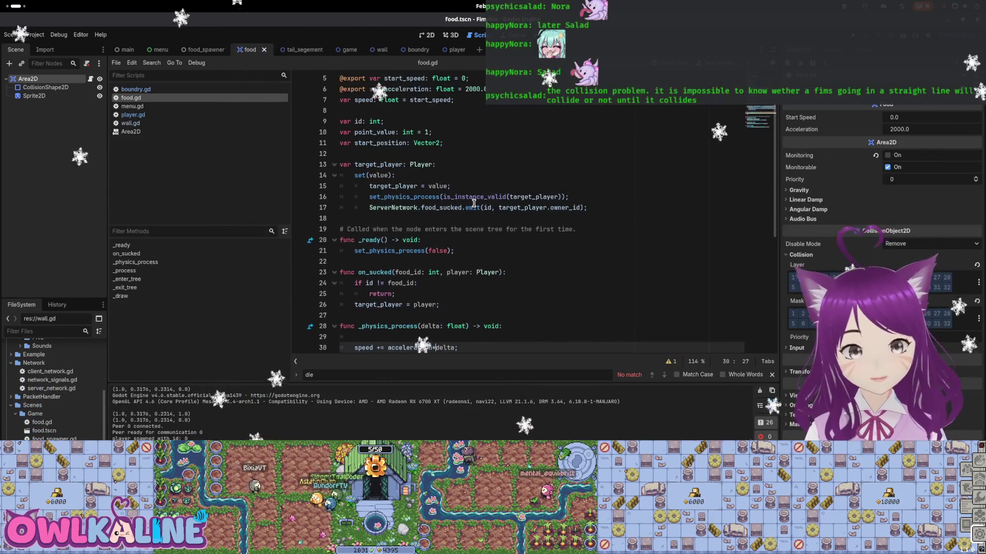
scroll(508, 221, "down", 1)
scroll(507, 221, "up", 1)
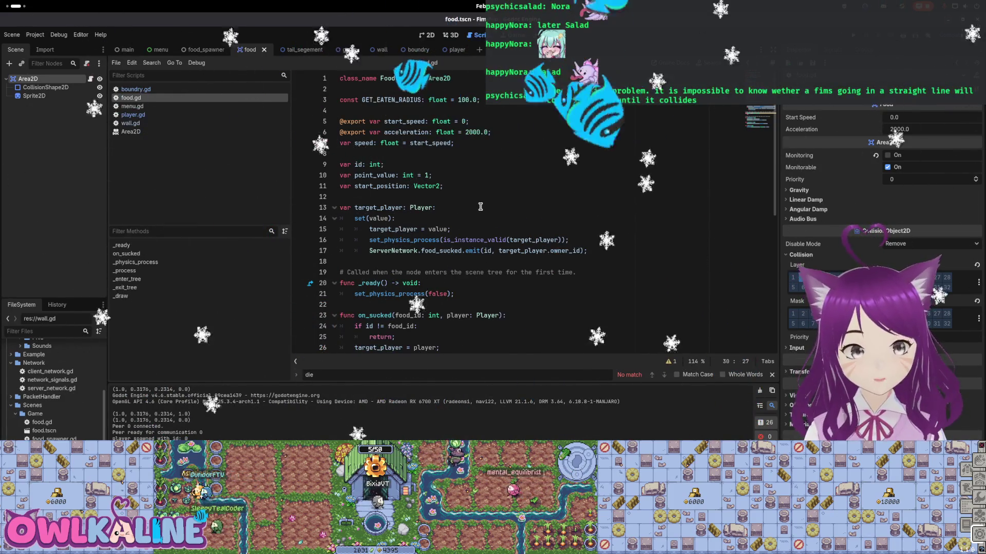
From the wall scene, run the project and start the debug instance as the server
left_click(371, 49)
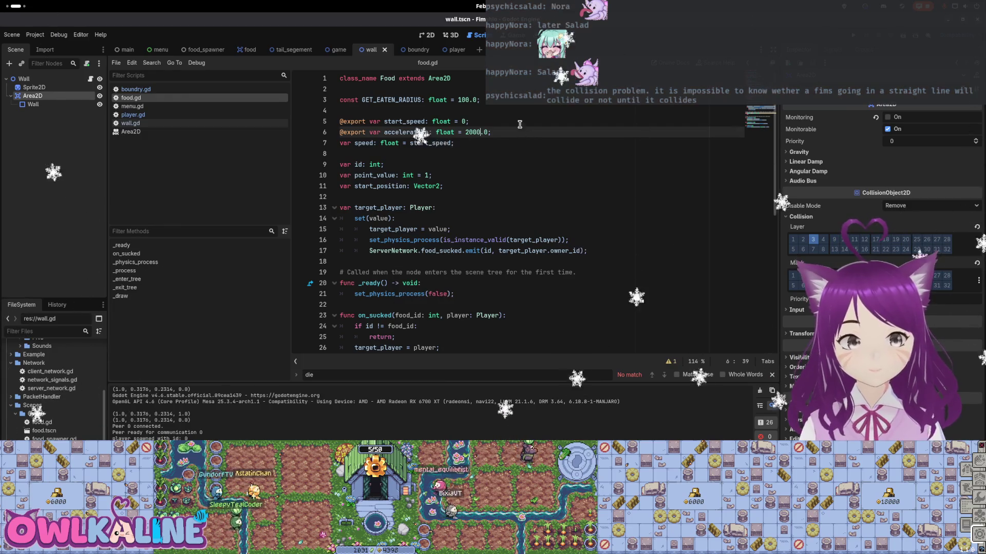
left_click(852, 37)
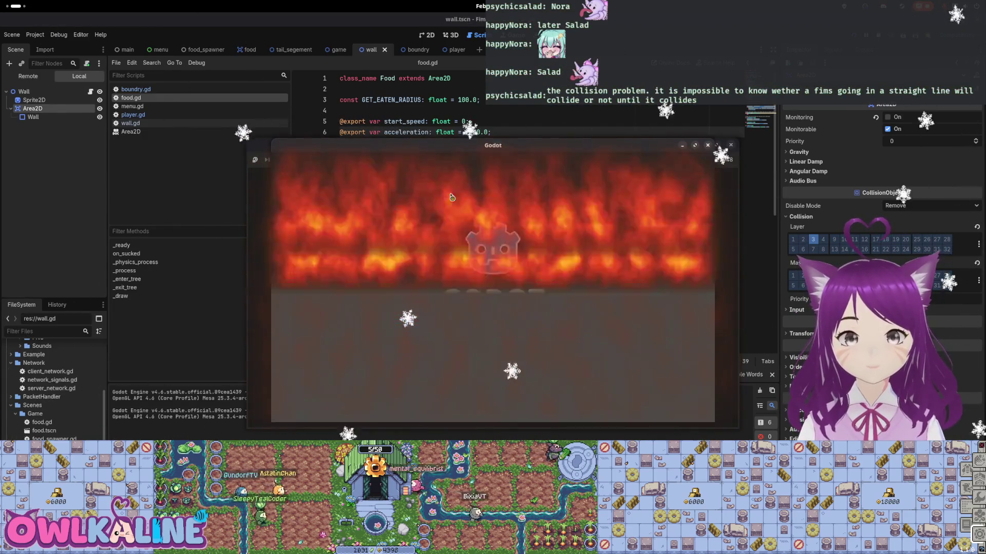
left_click(505, 285)
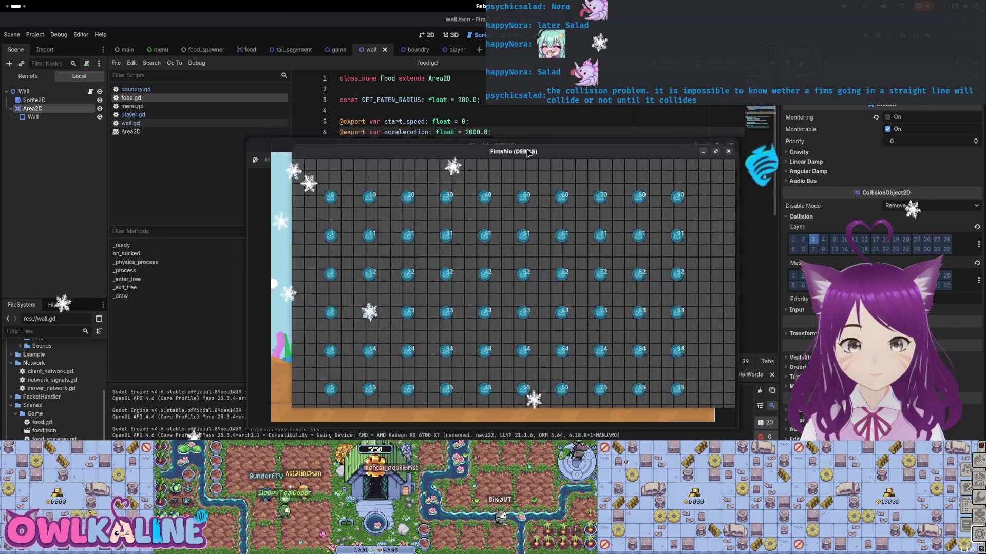
Test with a second client instance, stop both debug windows, then revisit the tail segment and food scenes
left_click(492, 266)
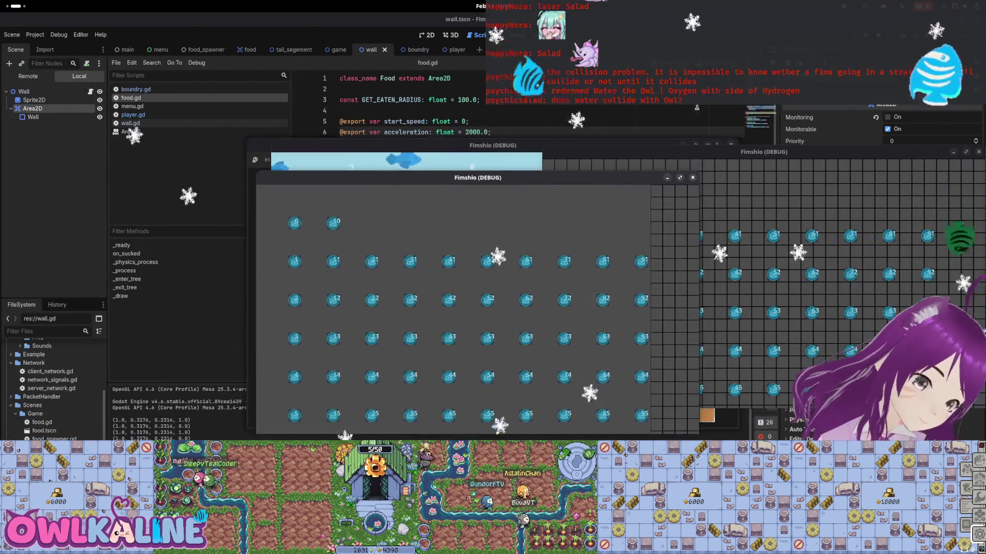
key("F8")
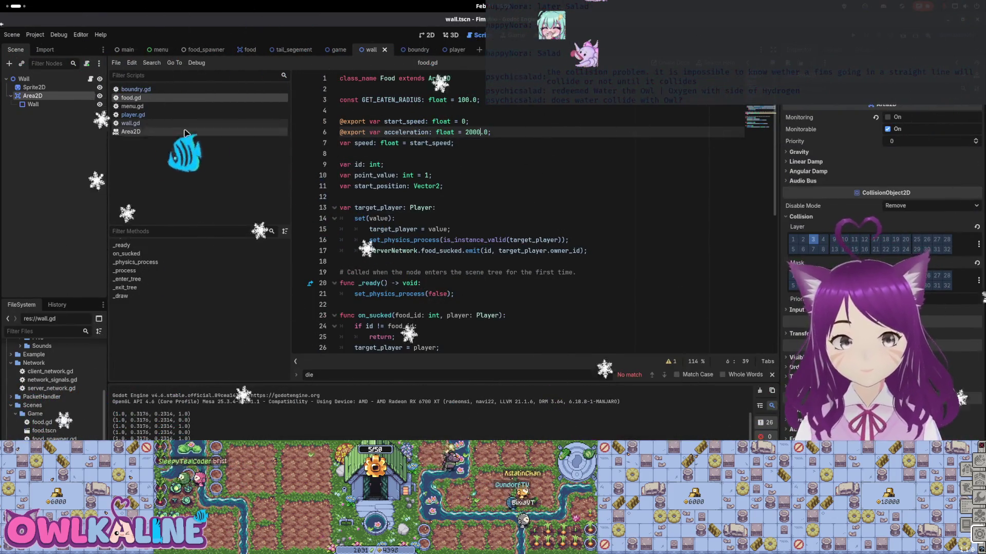
left_click(6, 78)
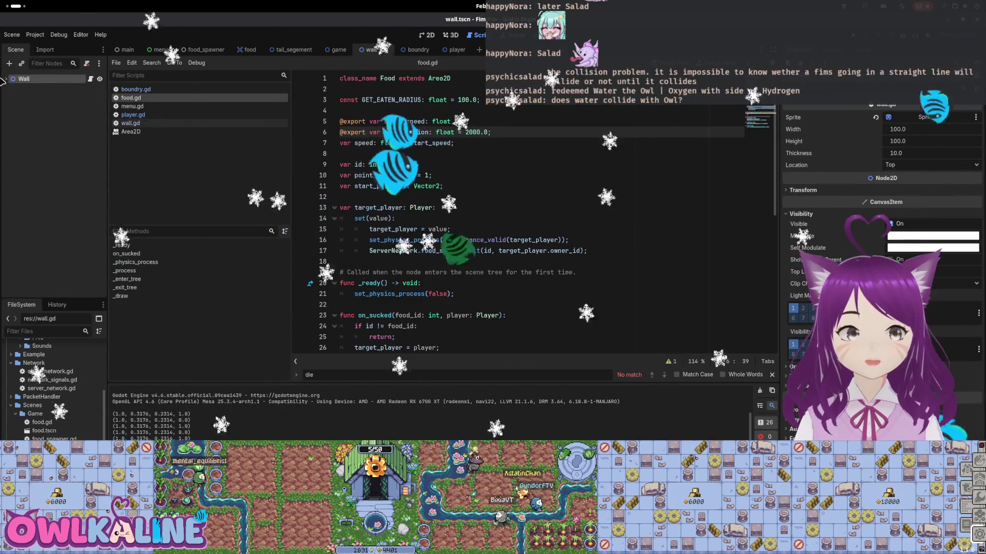
left_click(294, 50)
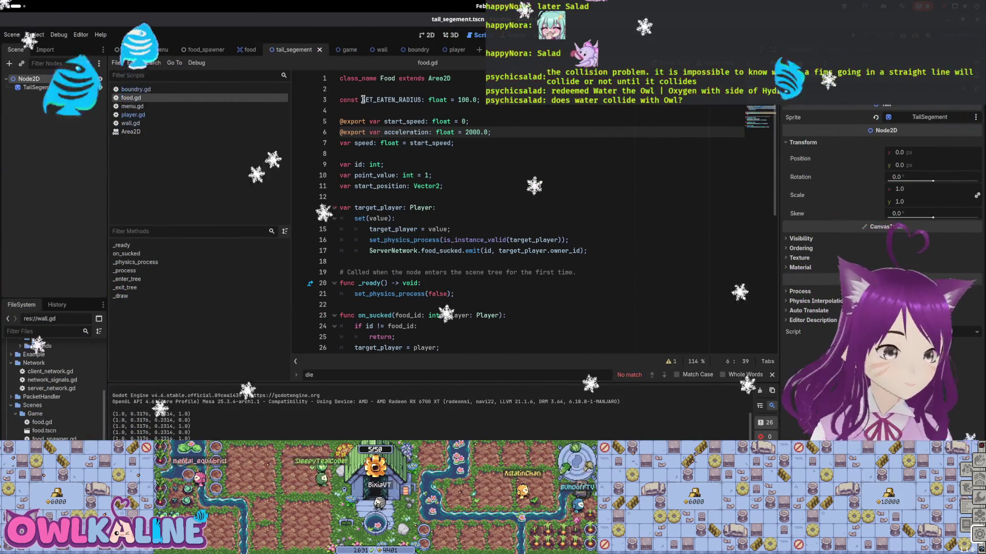
left_click(250, 49)
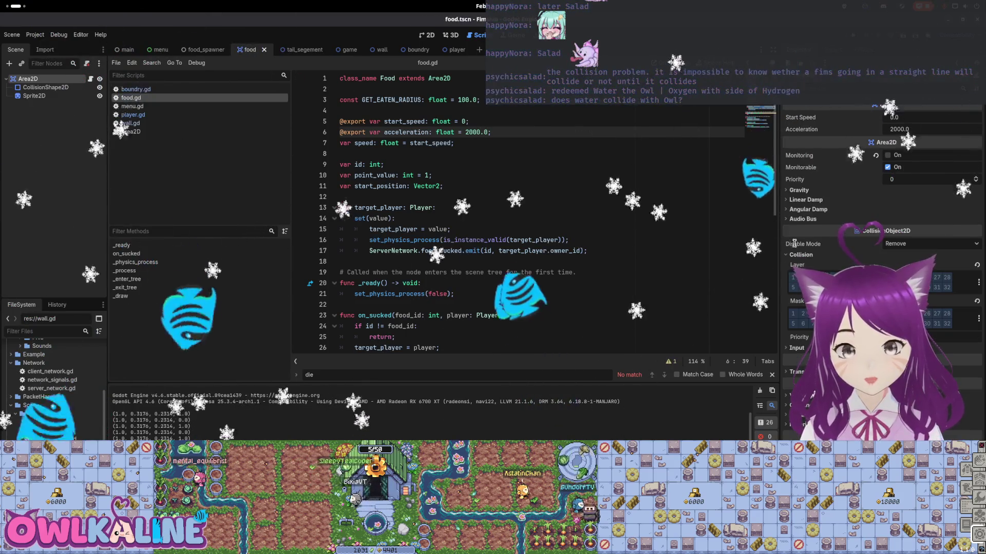
left_click(470, 187)
key("super")
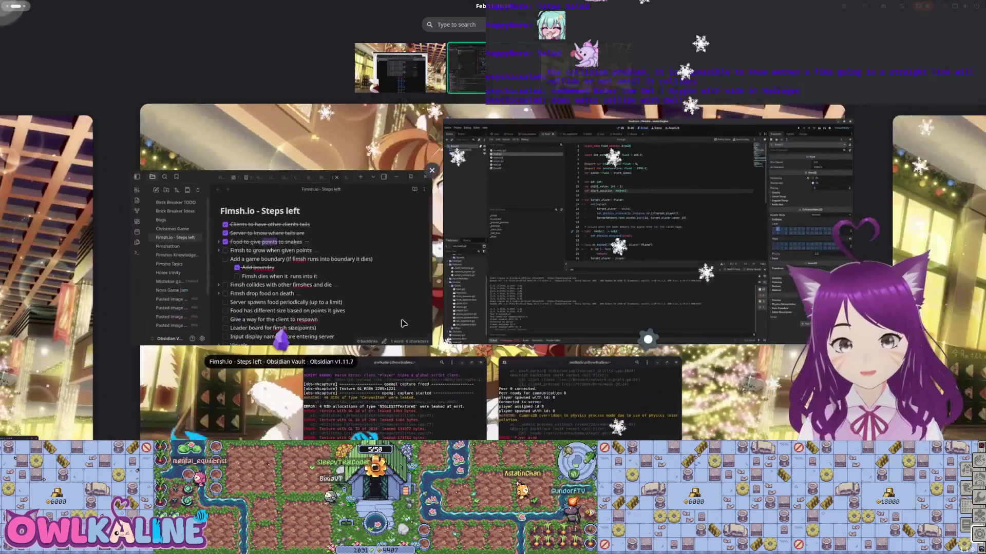
Tick 'Fimsh dies when it runs into it' and 'Add a game boundary', and collapse the Visuals list
left_click(337, 298)
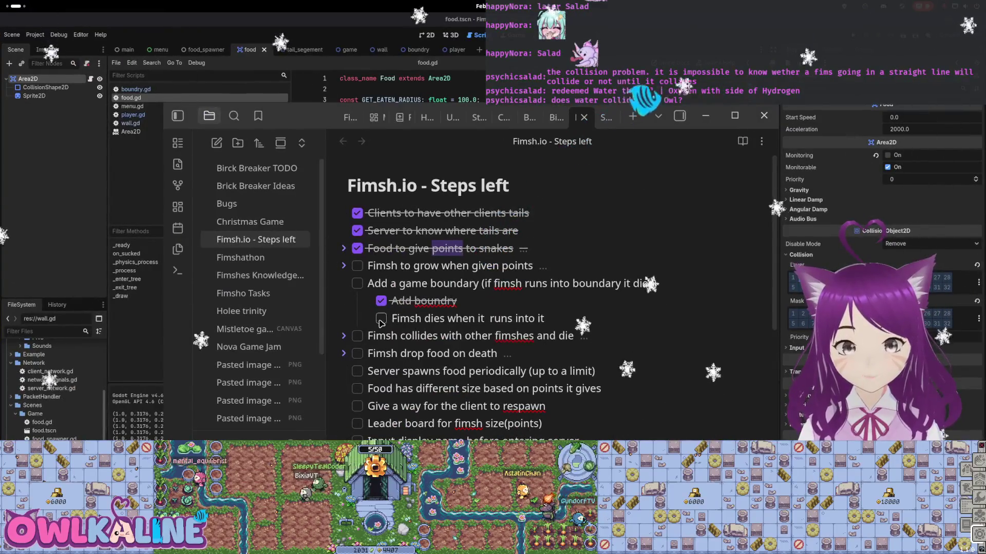
left_click(358, 285)
left_click(344, 283)
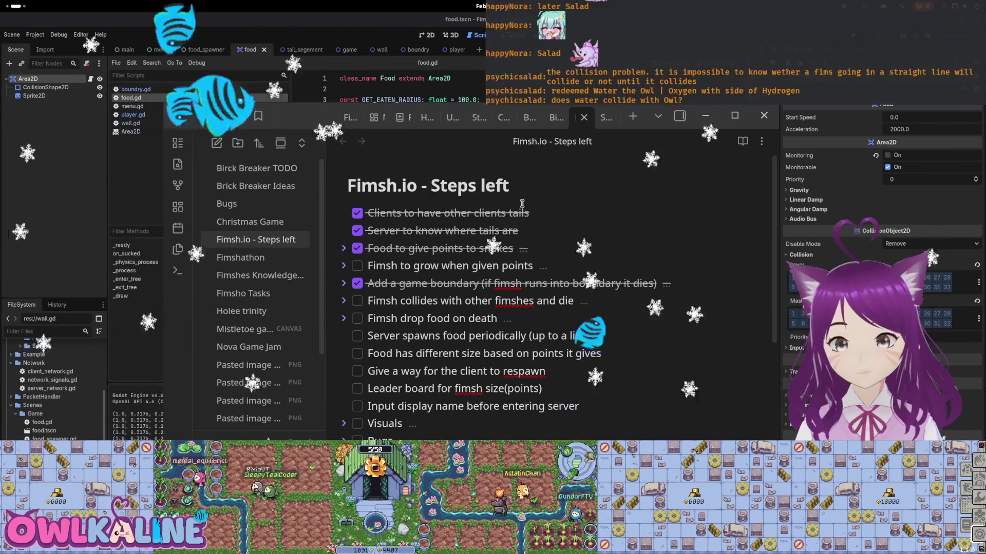
scroll(491, 259, "down", 1)
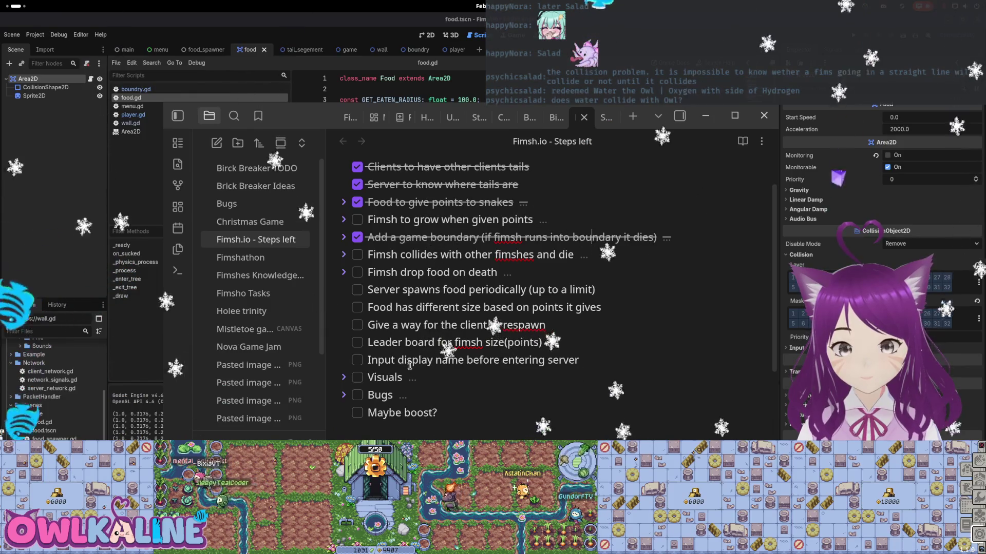
scroll(344, 378, "down", 2)
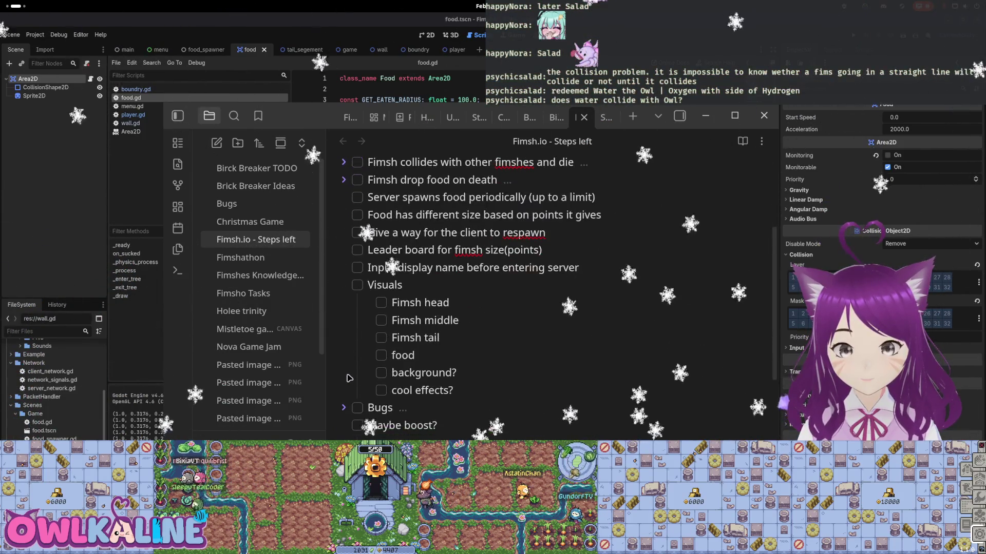
left_click(343, 285)
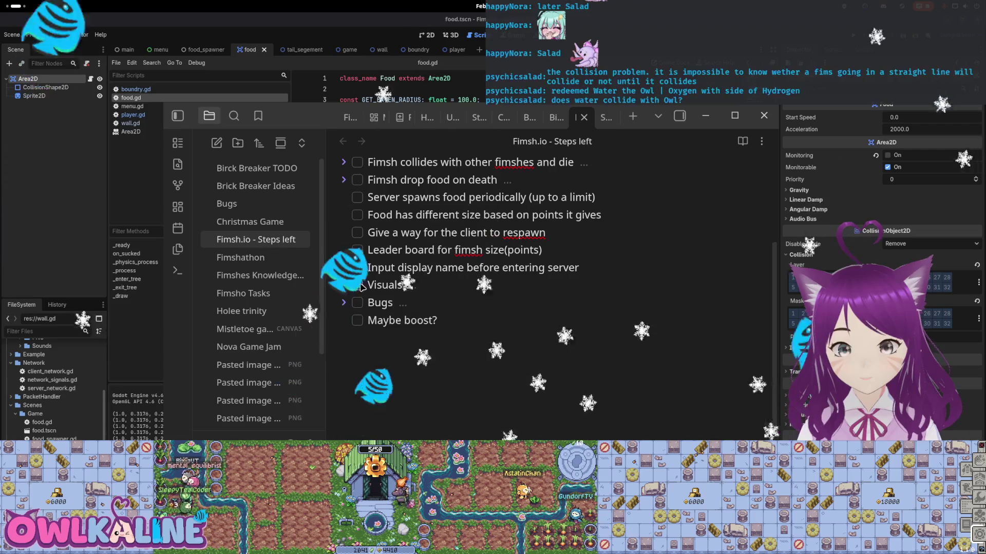
scroll(425, 250, "up", 1)
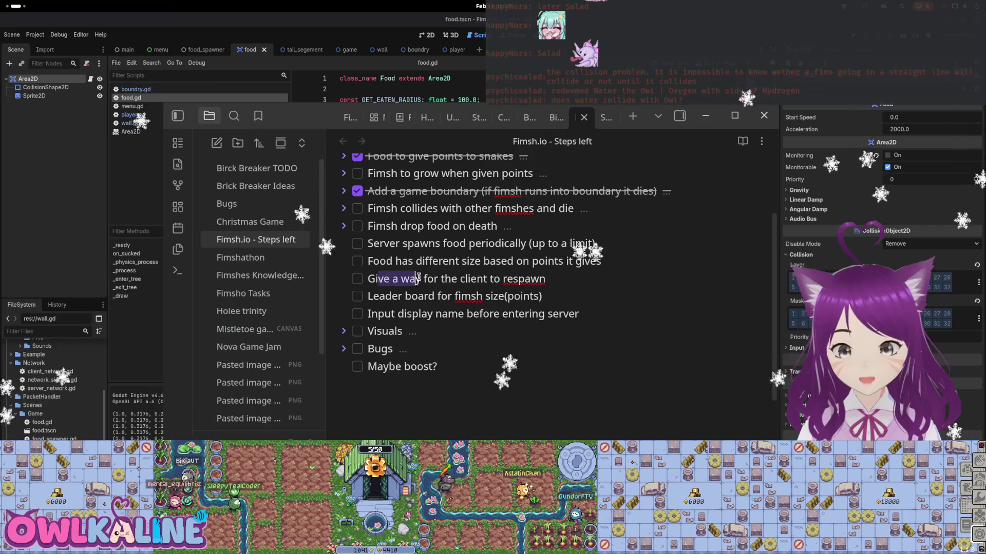
scroll(446, 303, "up", 1)
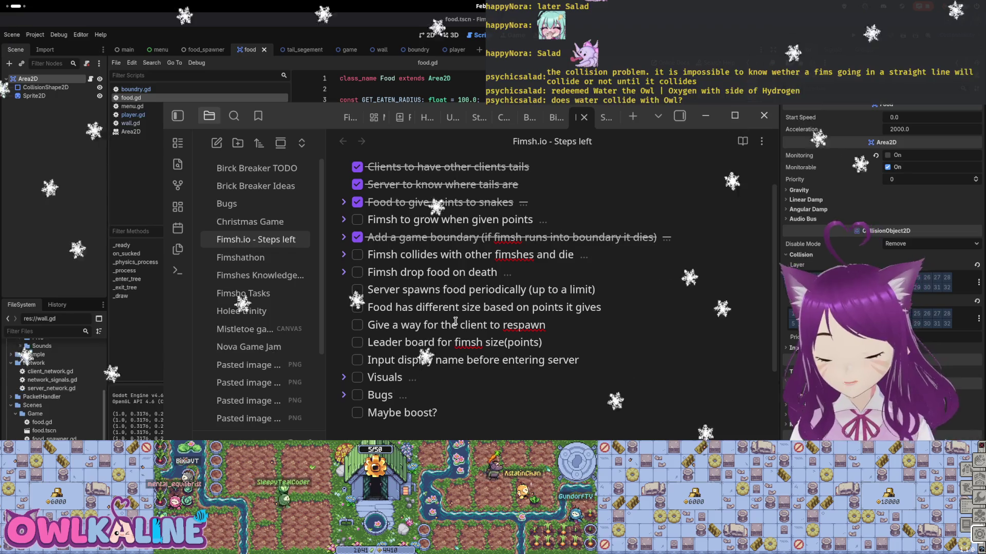
Run another quick test round in Godot, close it, and return to the Fimsh.io note
key("alt+Tab")
key("F5")
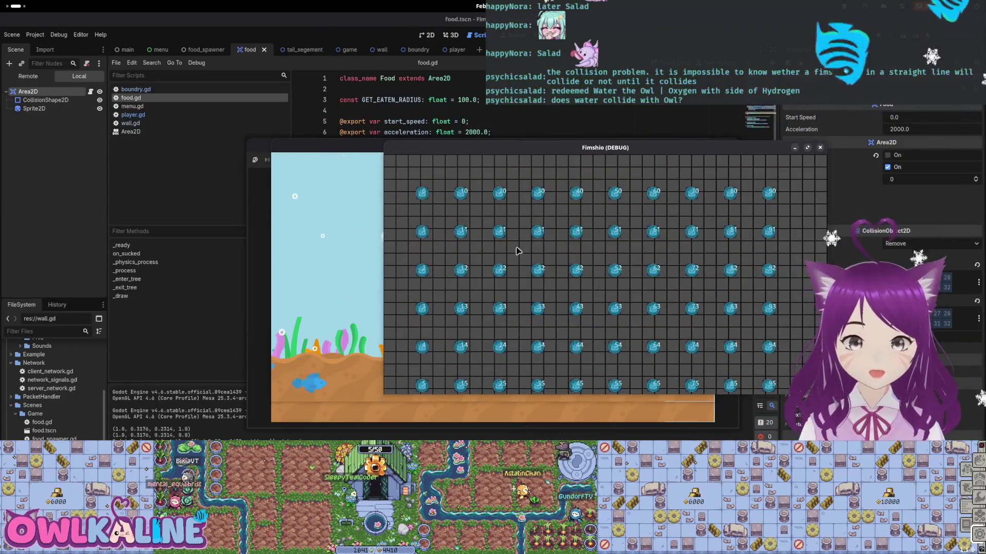
left_click(328, 256)
left_click(462, 264)
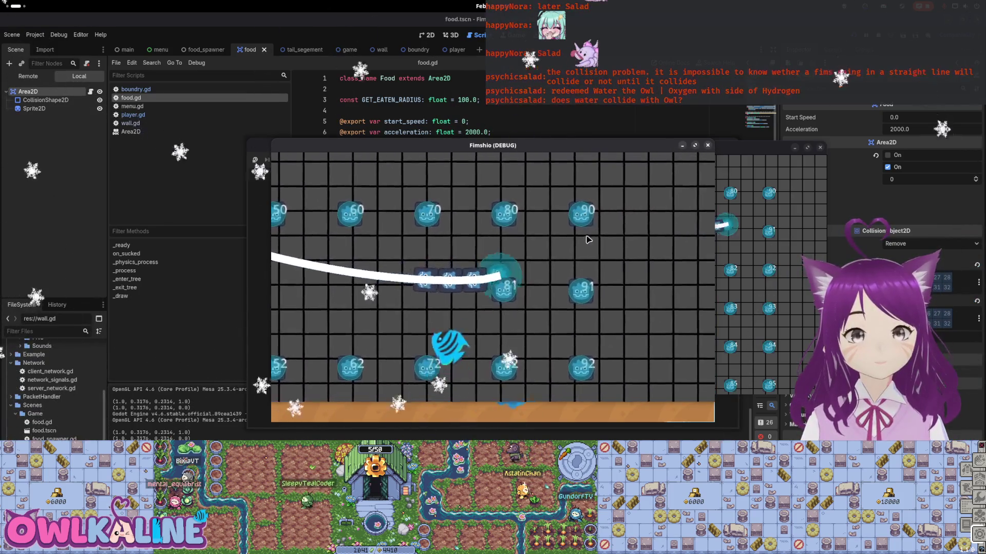
key("F8")
key("super")
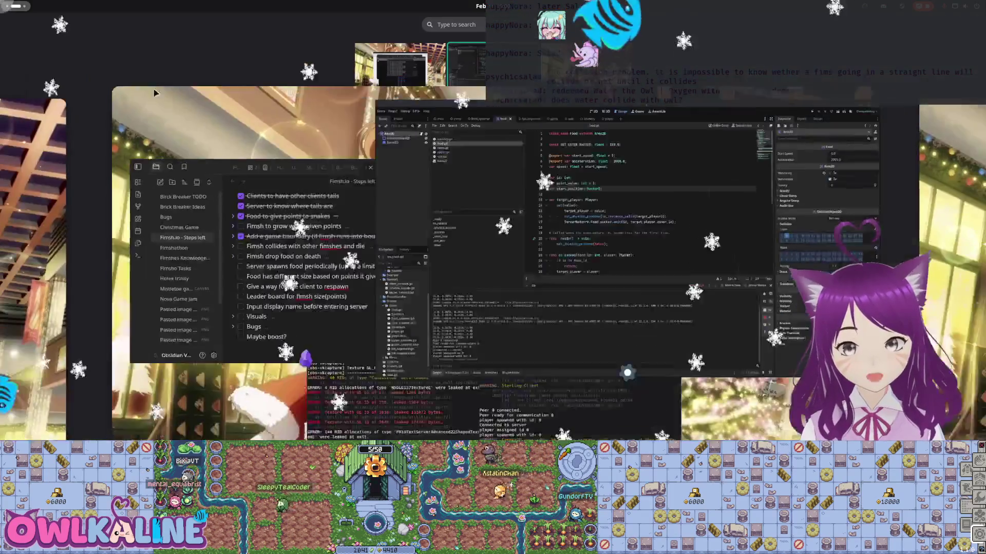
left_click(344, 239)
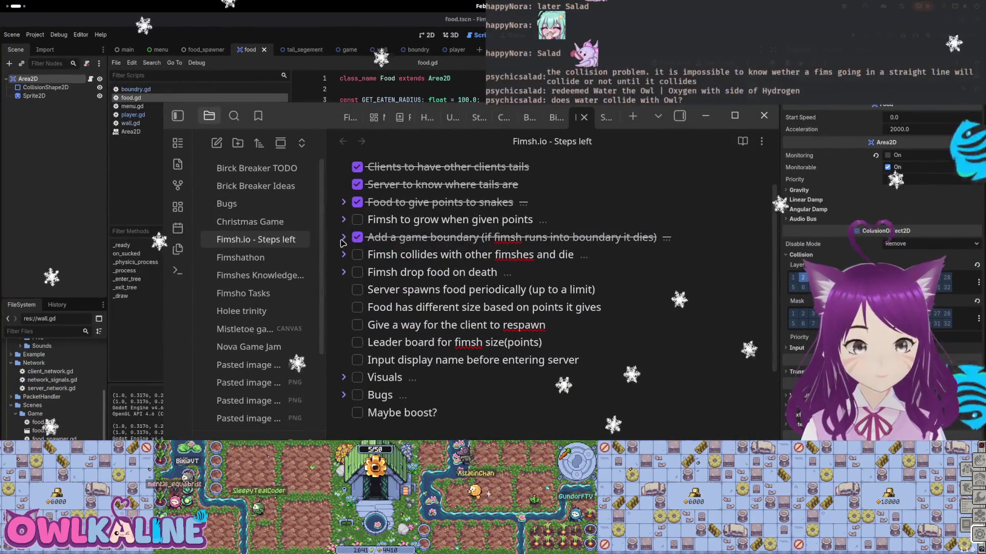
Add subtask 'Send fimsh death to other clients' under Add a game boundary, then return to Godot's player scene
left_click(343, 238)
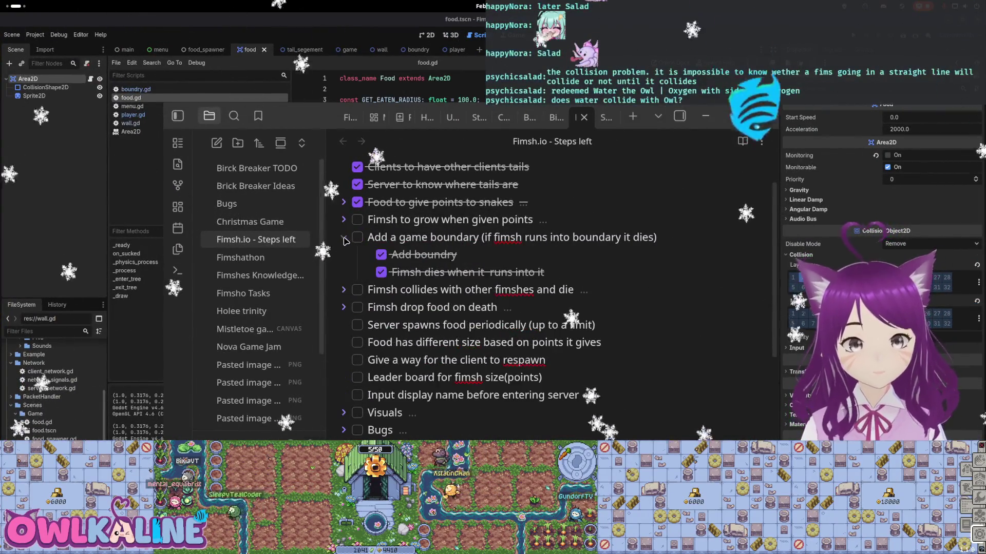
key("Return")
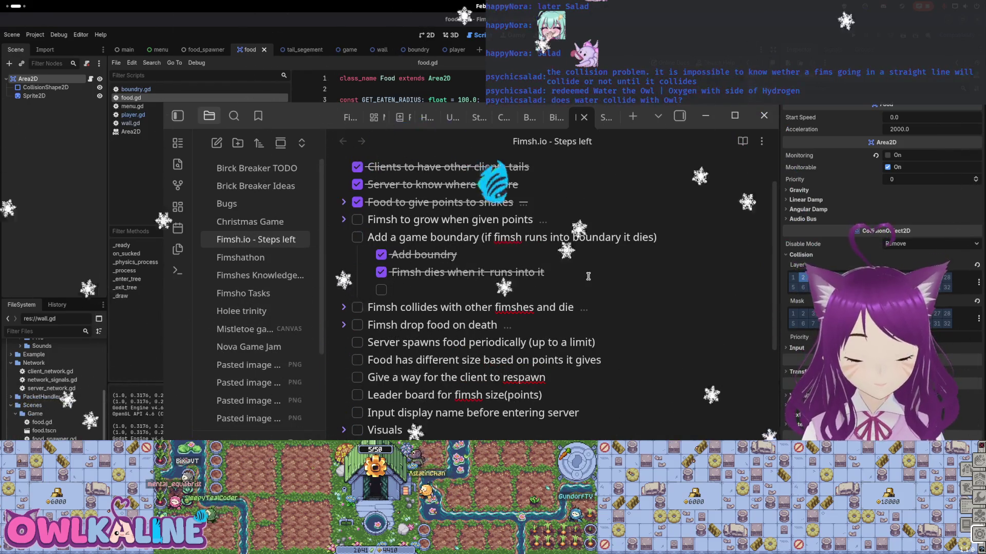
type("Send fimsh death to other clients")
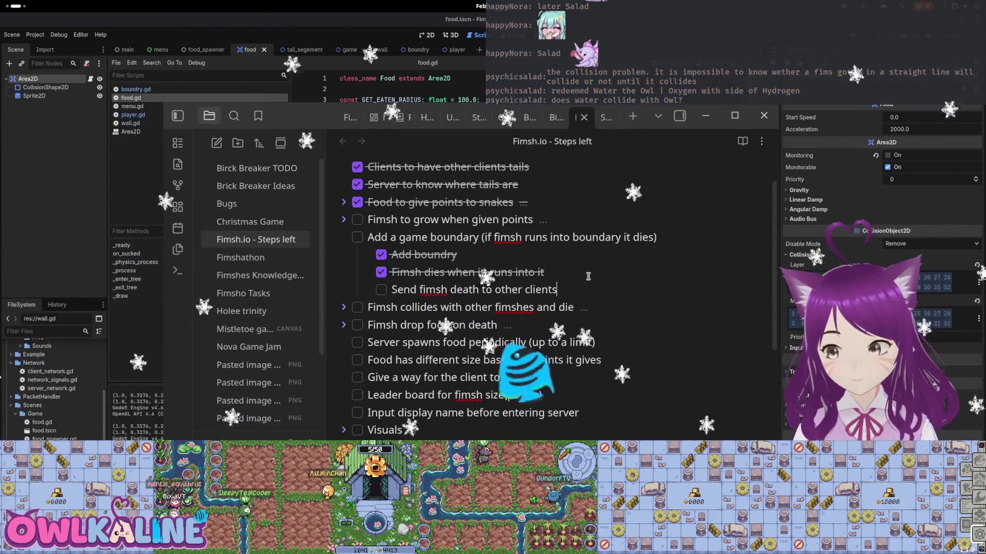
left_click(406, 90)
left_click(456, 50)
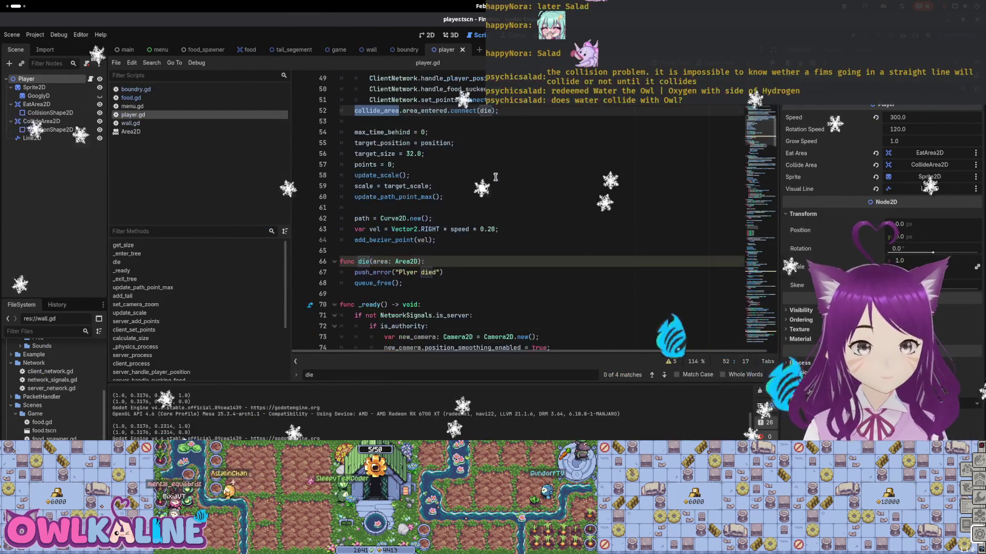
scroll(491, 191, "down", 3)
type("camera = new_camera;")
left_click(431, 175)
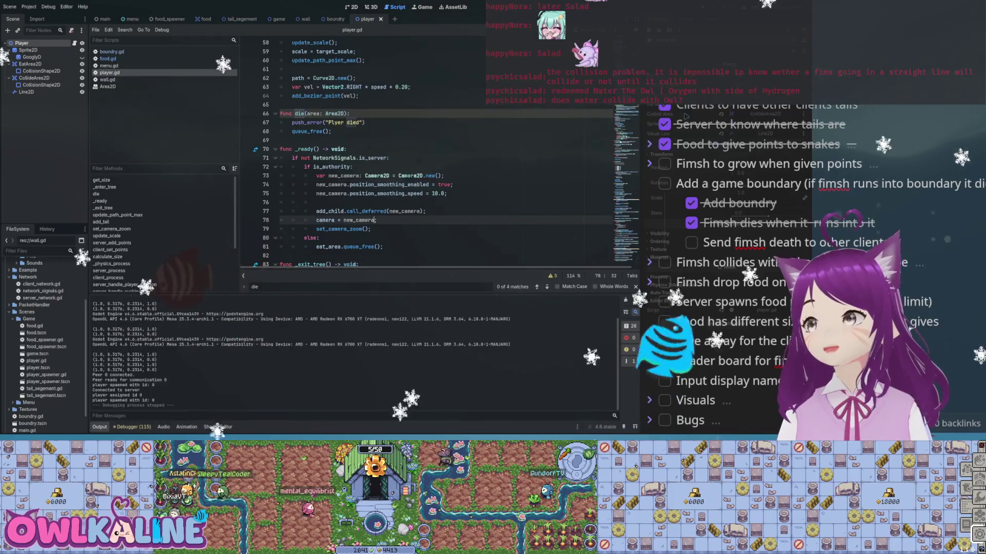
left_click(352, 167)
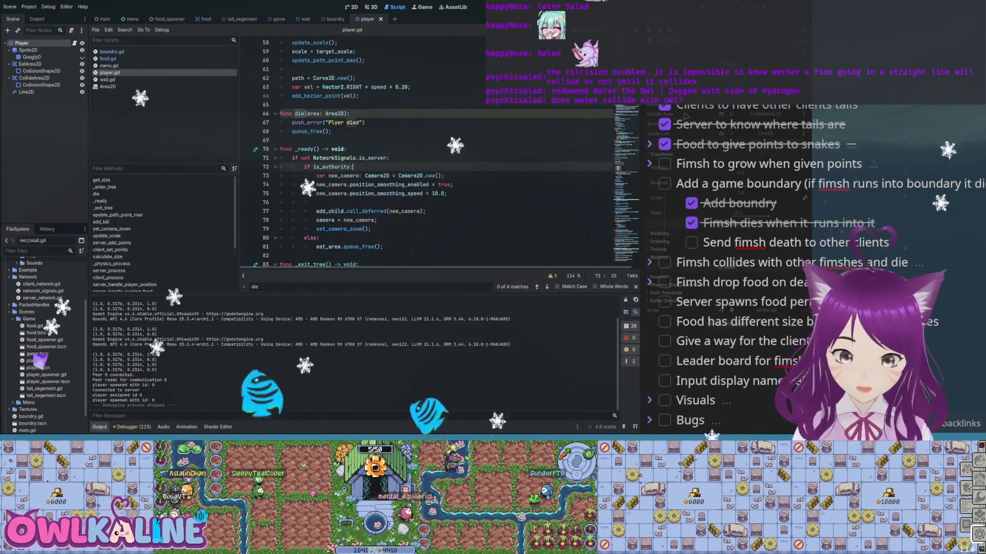
scroll(426, 154, "up", 15)
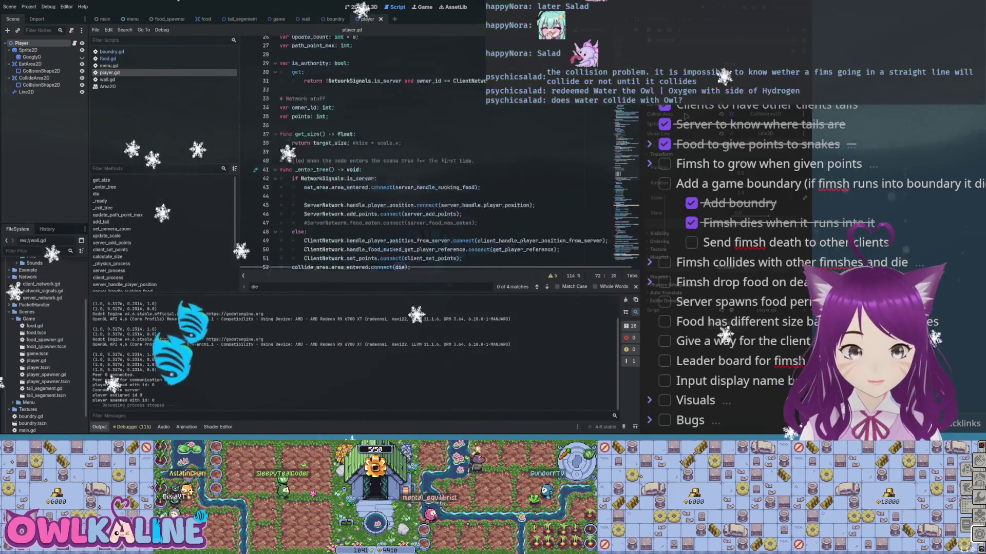
scroll(426, 154, "down", 3)
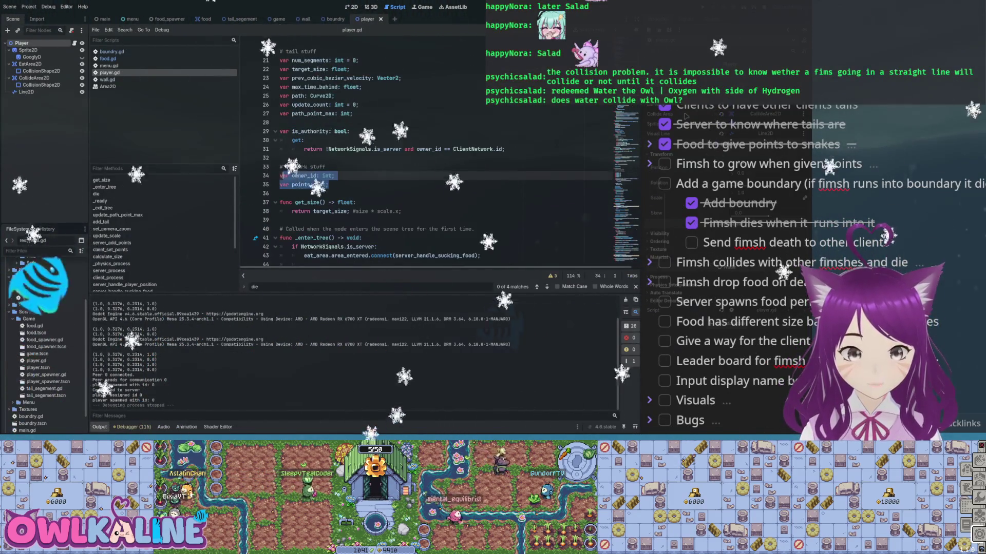
left_click(335, 176)
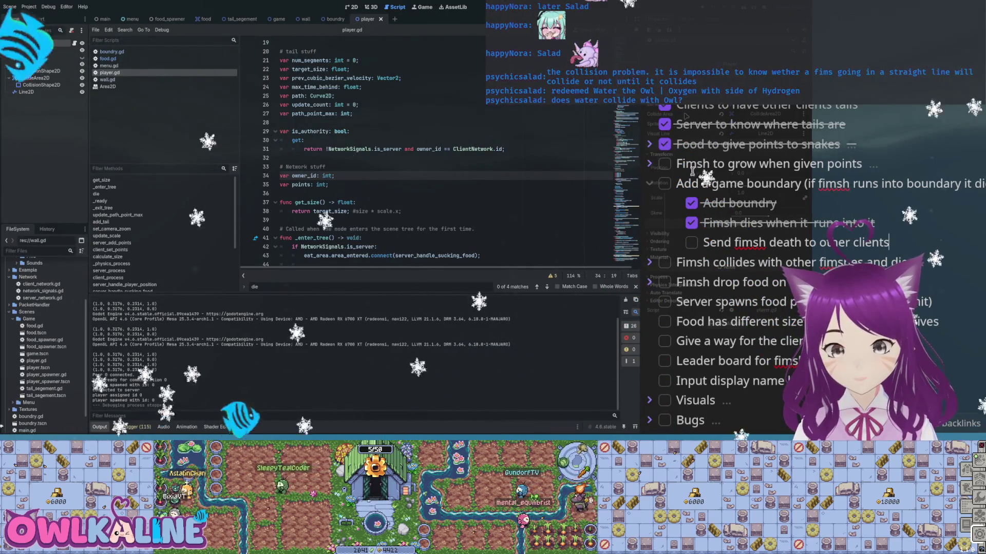
scroll(774, 262, "down", 2)
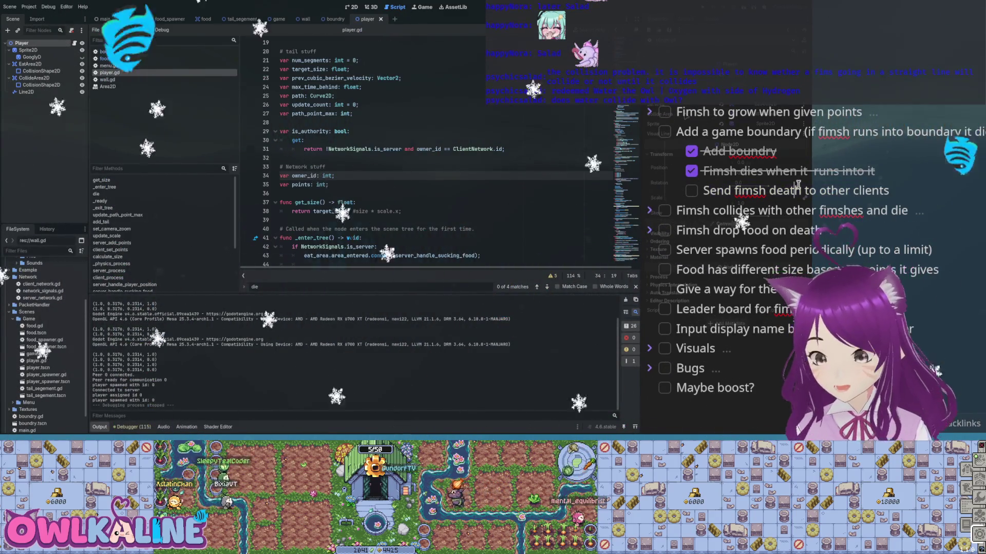
scroll(778, 226, "up", 2)
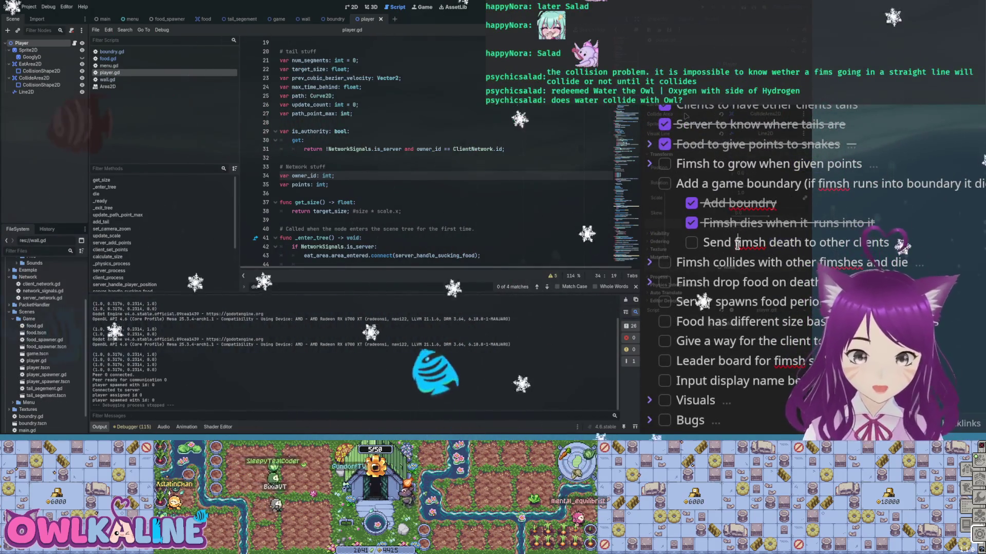
double_click(783, 245)
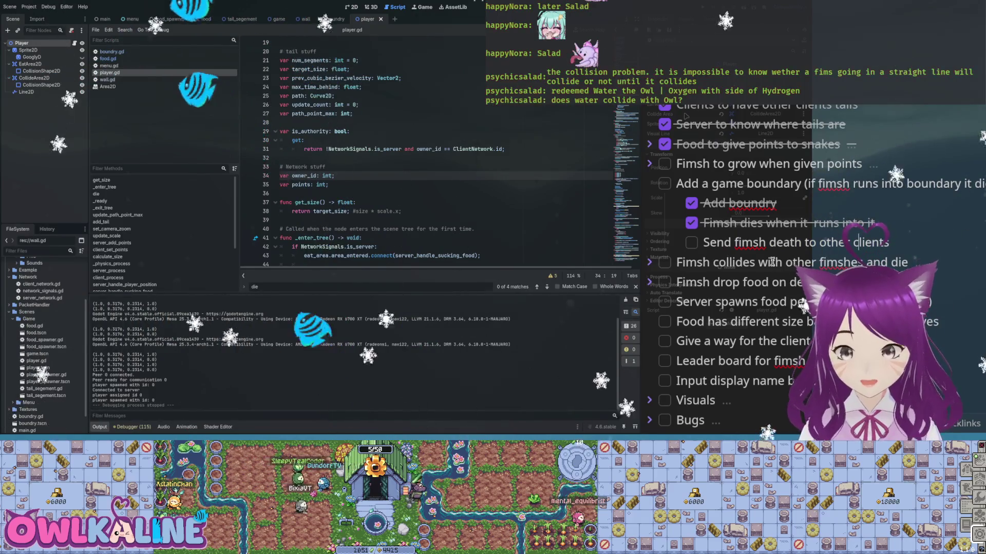
left_click(755, 245)
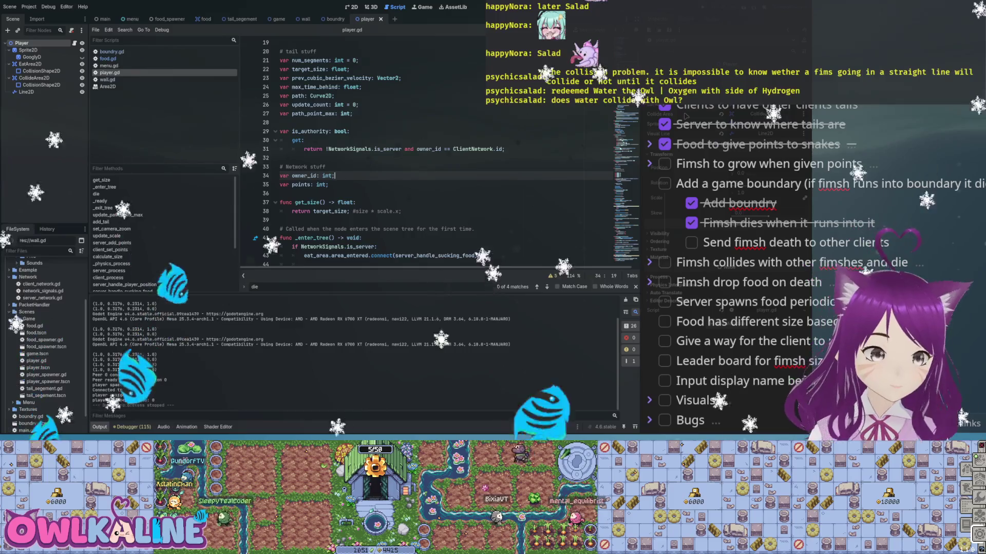
scroll(437, 154, "down", 3)
scroll(436, 154, "down", 8)
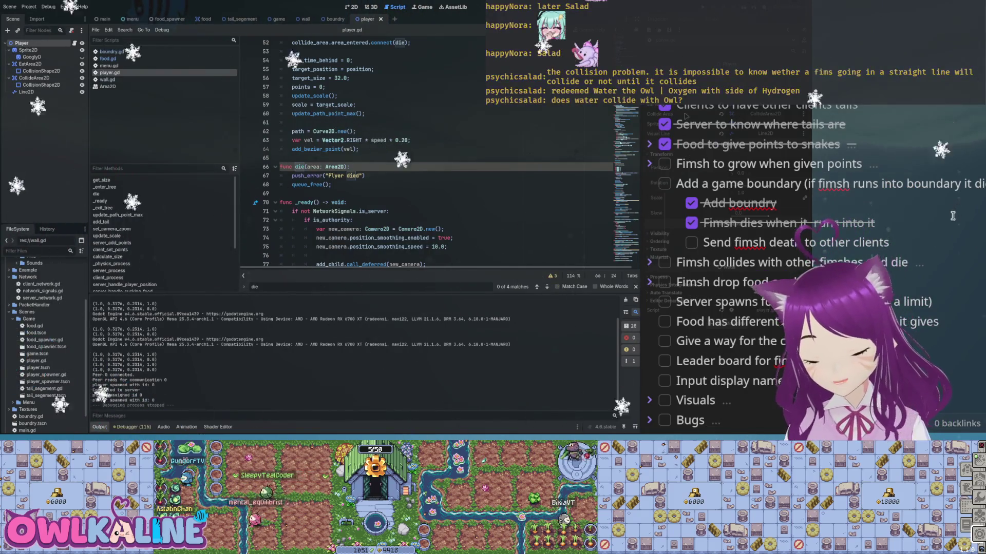
left_click(650, 262)
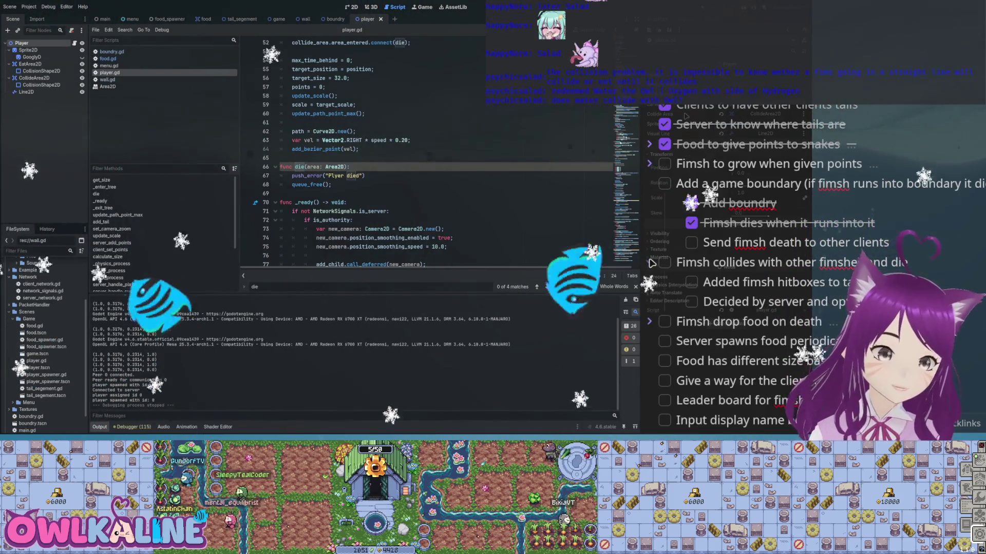
Expand the 'Fimsh collides with other fimshes and die' and 'Fimsh drop food on death' tasks in Obsidian
left_click(649, 262)
left_click(649, 263)
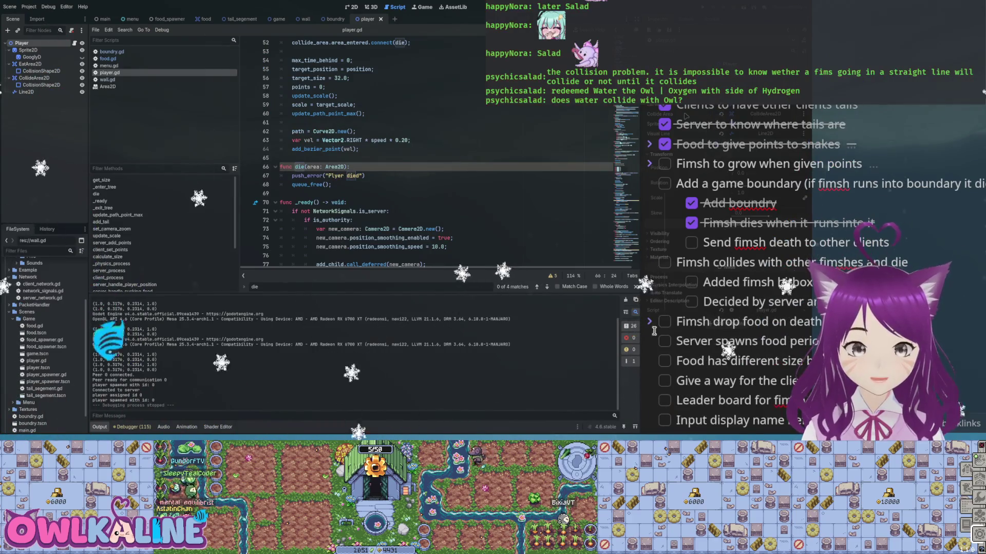
left_click(650, 321)
scroll(693, 283, "down", 2)
scroll(708, 246, "up", 2)
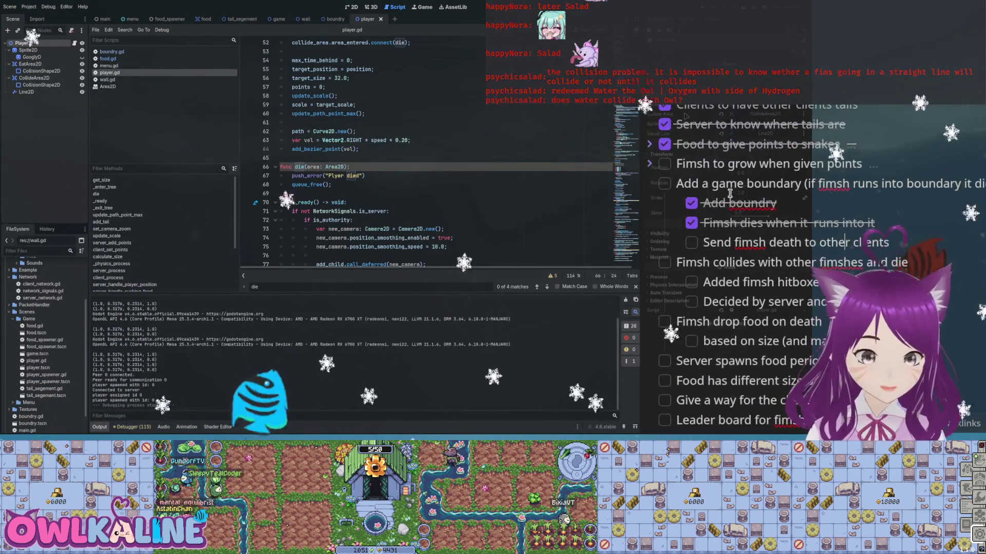
Briefly expand and collapse the 'Fimsh to grow' task, then select the 'fimsh hitboxes to tails' text
left_click(649, 165)
left_click(650, 164)
scroll(667, 166, "down", 2)
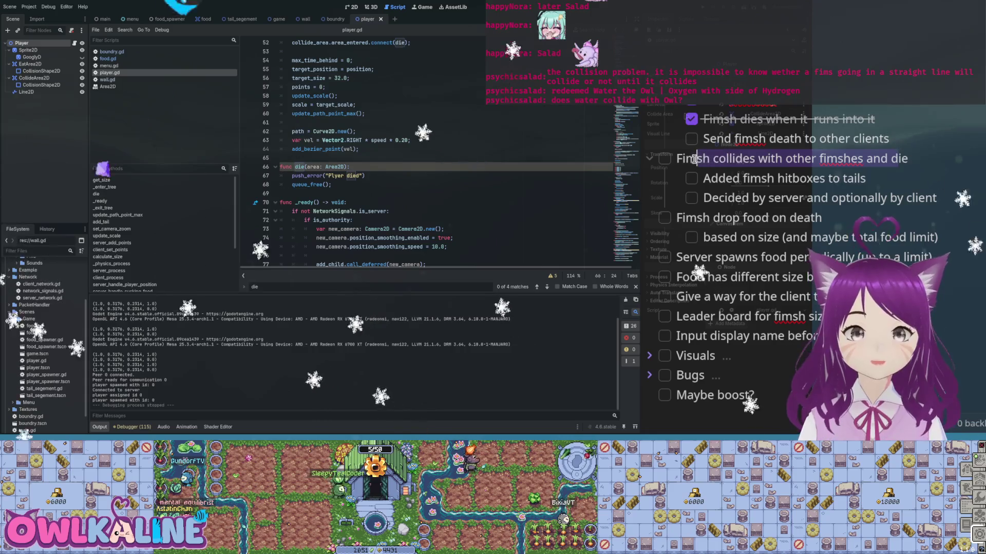
left_click_drag(725, 178, 867, 179)
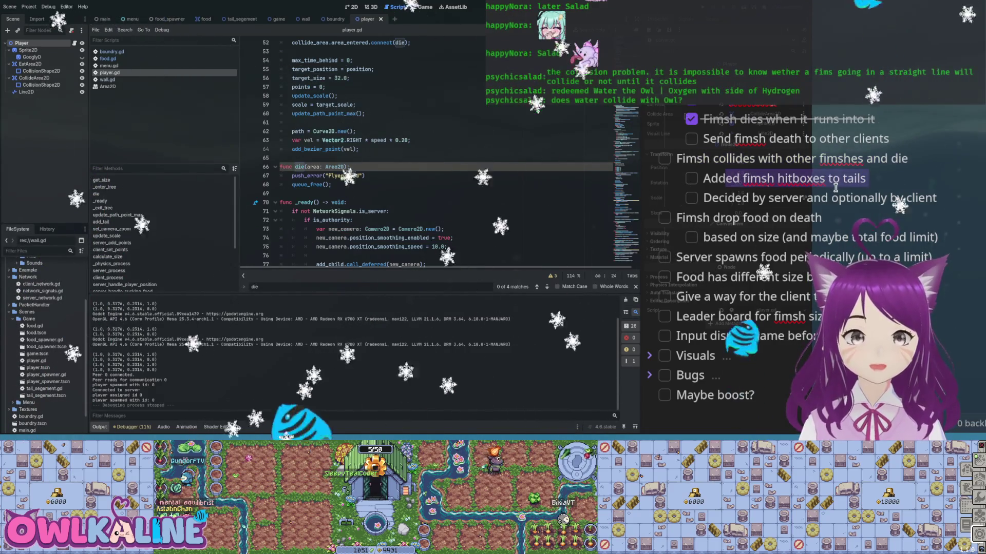
Open the tail_segement scene in 2D and add an Area2D child under its root Node2D
left_click(825, 178)
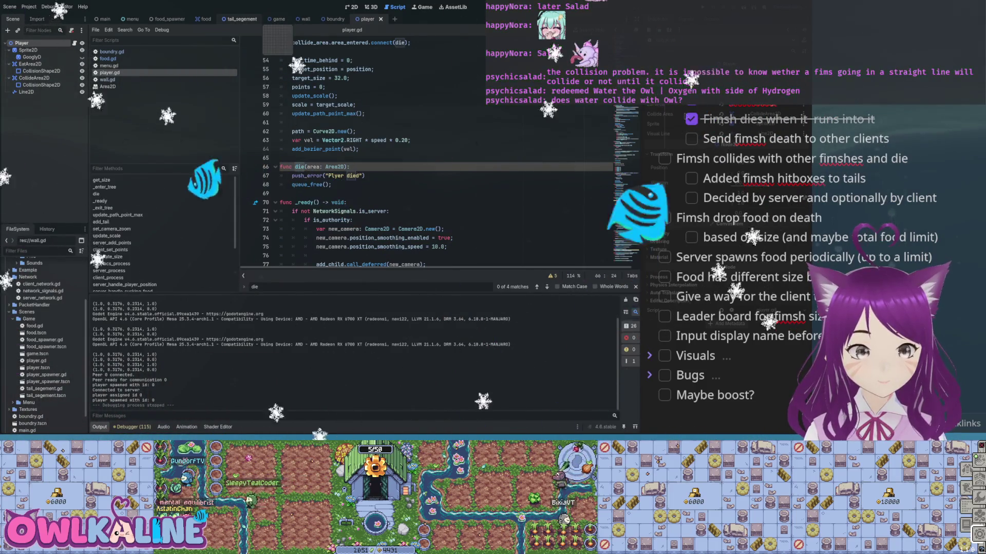
left_click(241, 19)
key("ctrl+F1")
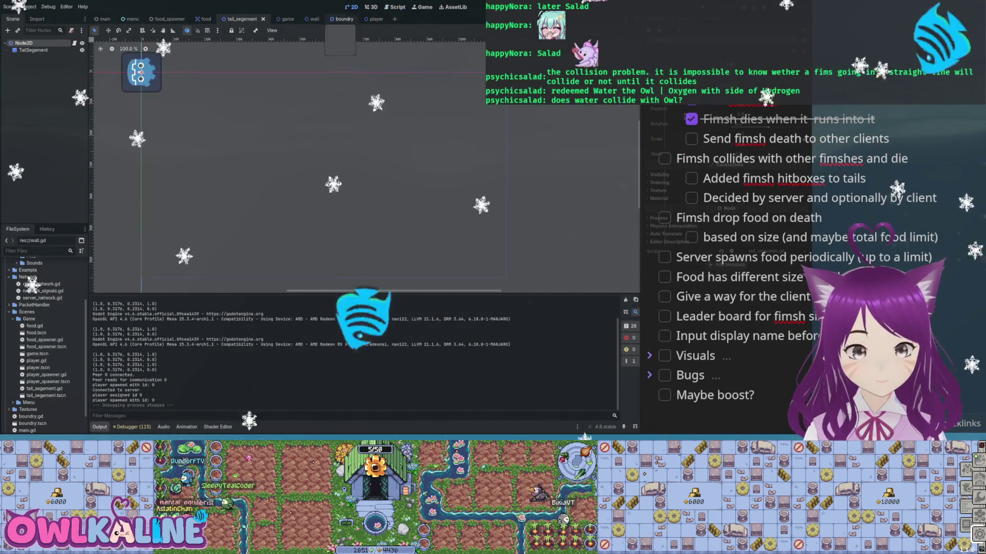
scroll(317, 163, "up", 4)
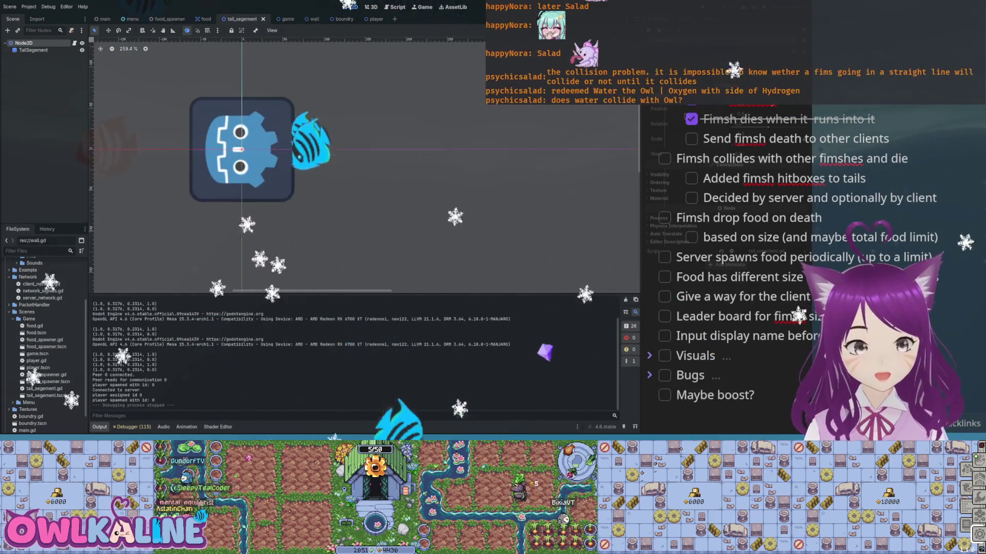
scroll(336, 165, "up", 1)
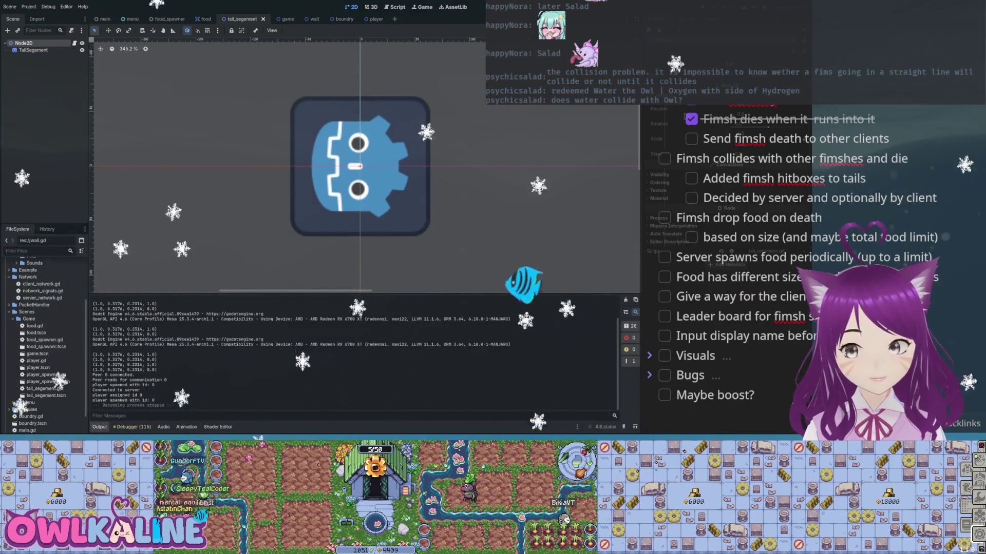
left_click(359, 169)
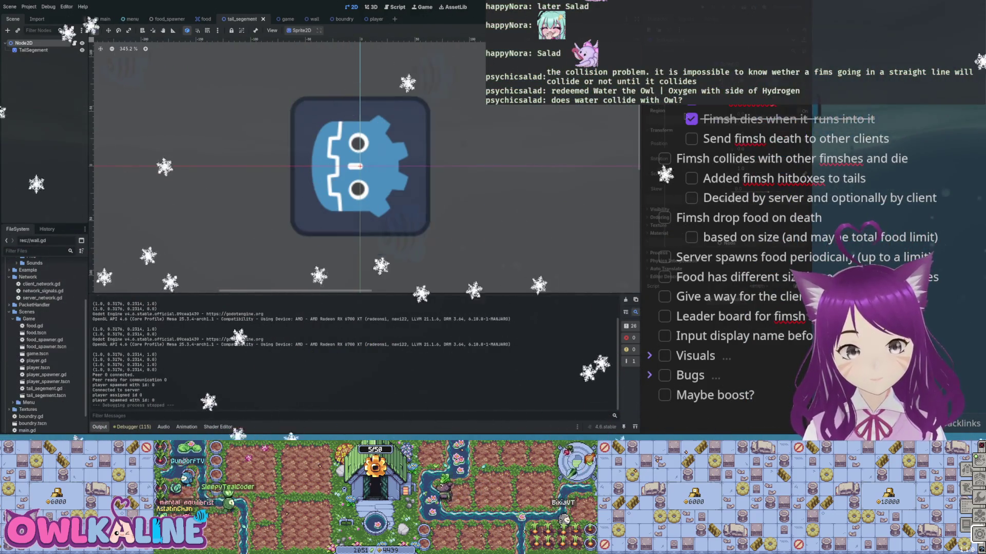
left_click(23, 42)
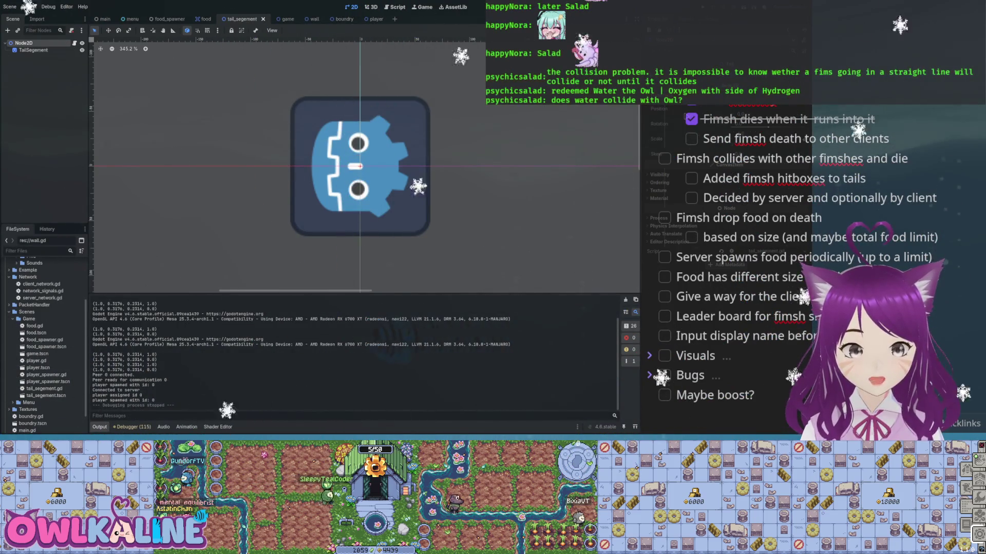
key("Return")
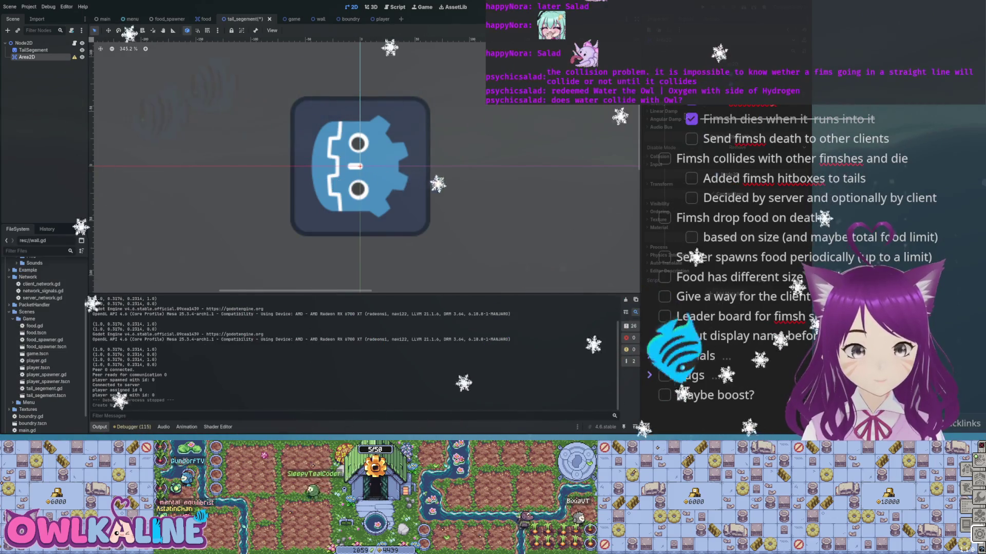
Give the tail Area2D a circular CollisionShape2D sized over the icon, and save
key("Return")
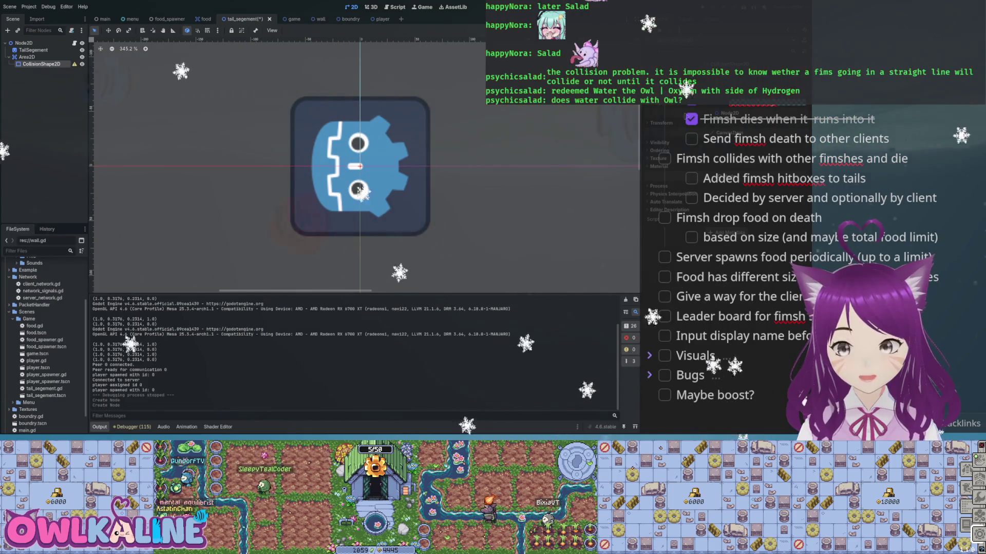
left_click(718, 134)
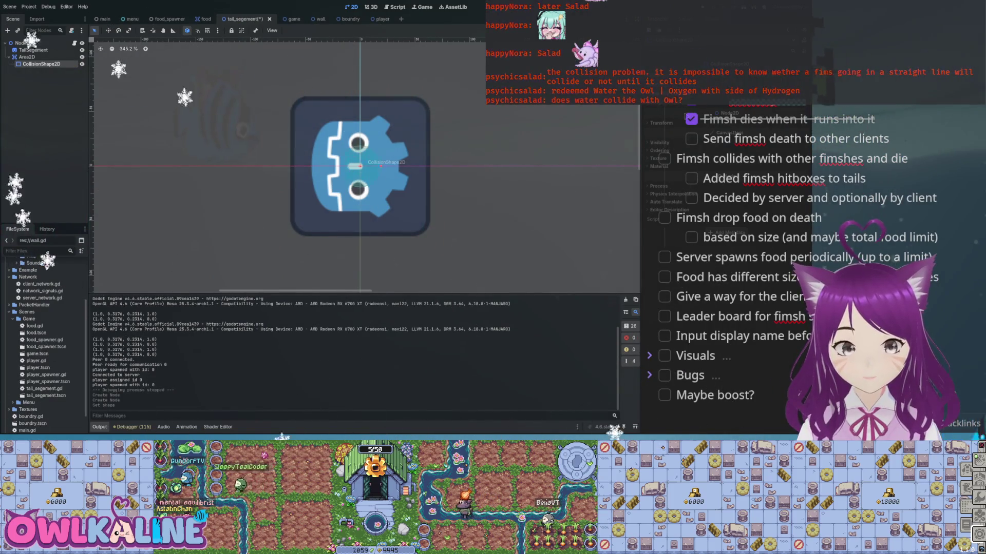
left_click_drag(413, 165, 430, 166)
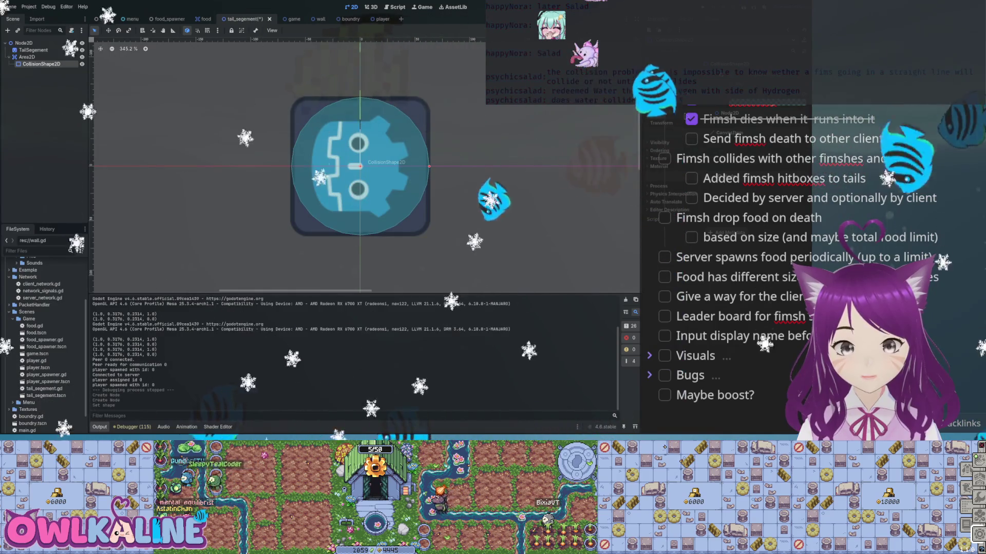
key("ctrl+s")
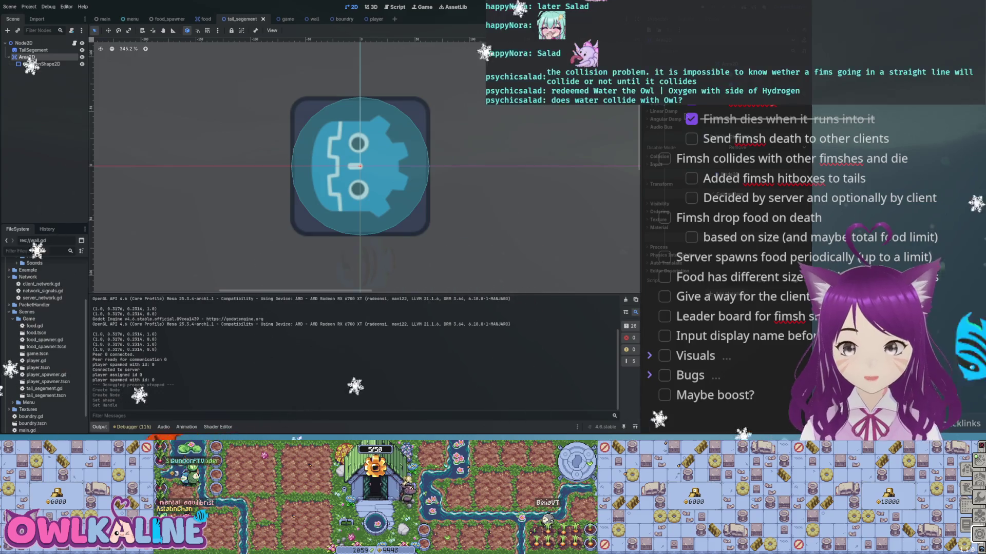
Turn off collision layer 1 and adjust mask bits on the tail Area2D, then save and return to Player
left_click(653, 175)
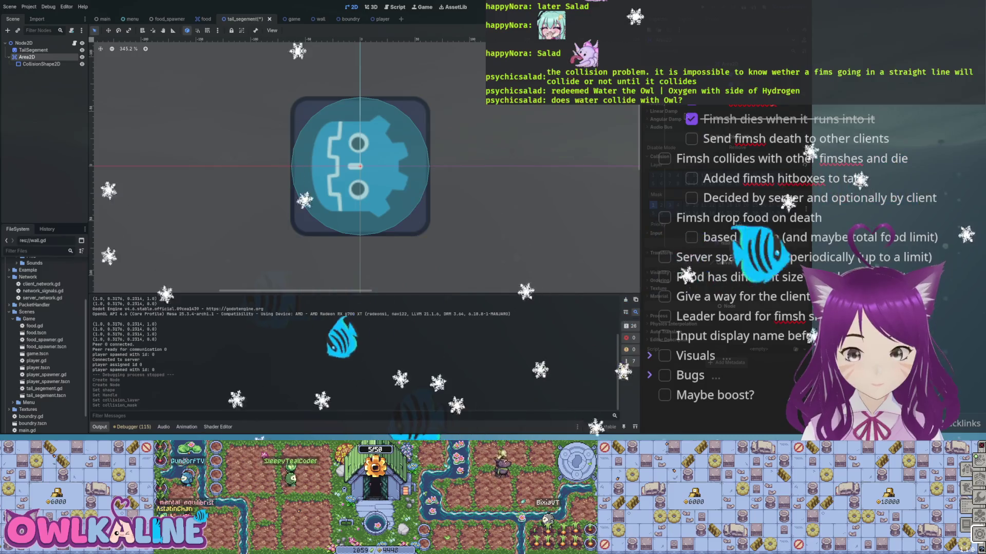
left_click(670, 204)
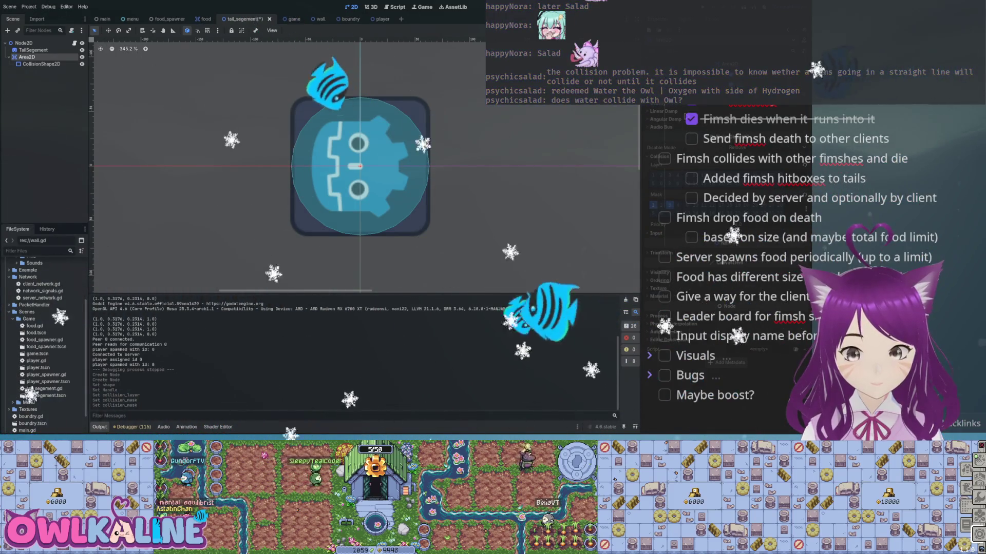
left_click(669, 204)
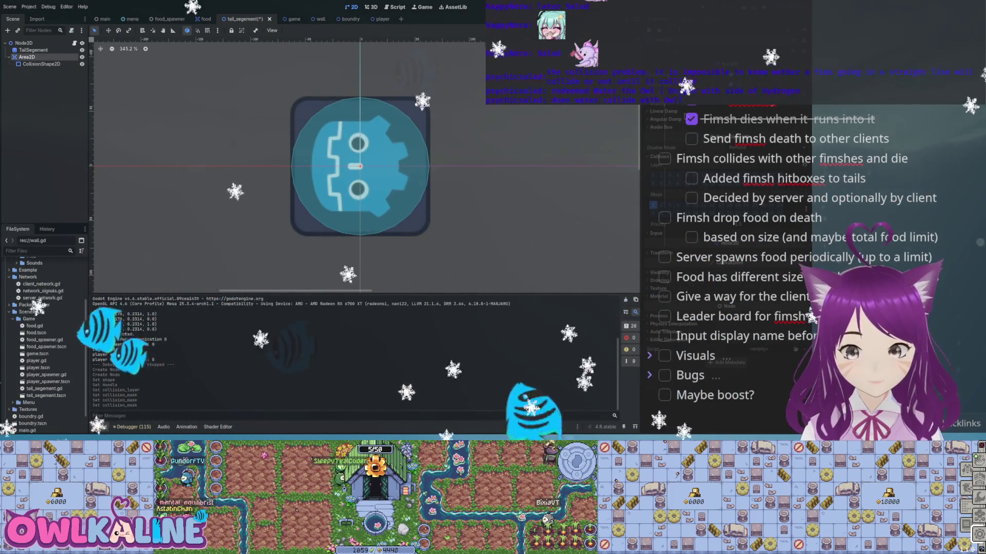
key("ctrl+s")
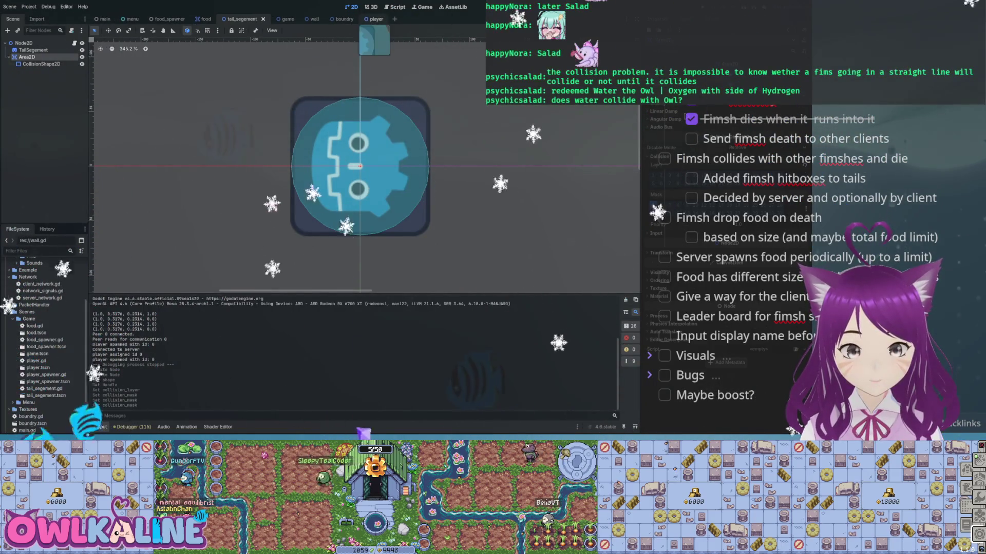
left_click(374, 19)
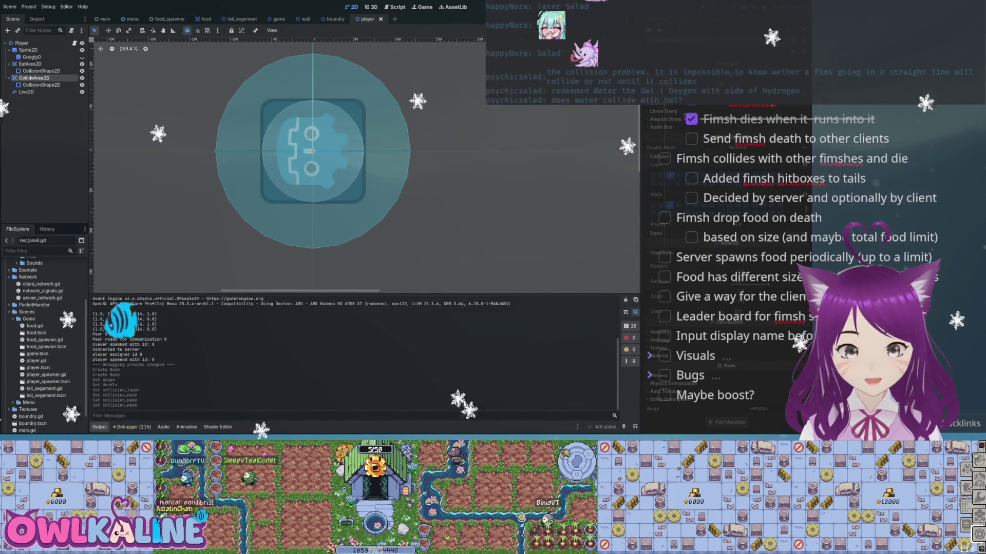
Toggle a collision layer bit and a mask bit on CollideArea2D, comparing against the tail_segement setup
left_click(652, 176)
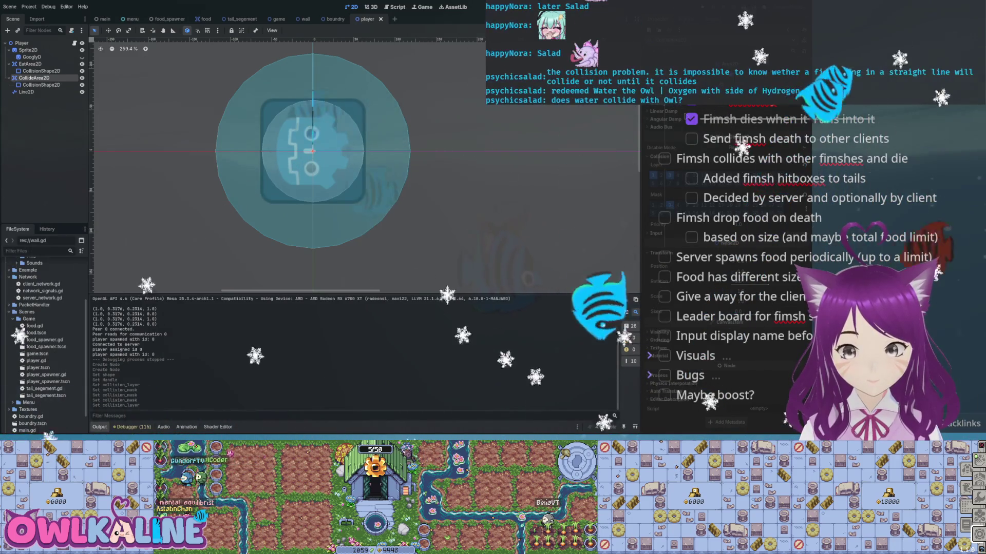
left_click(653, 204)
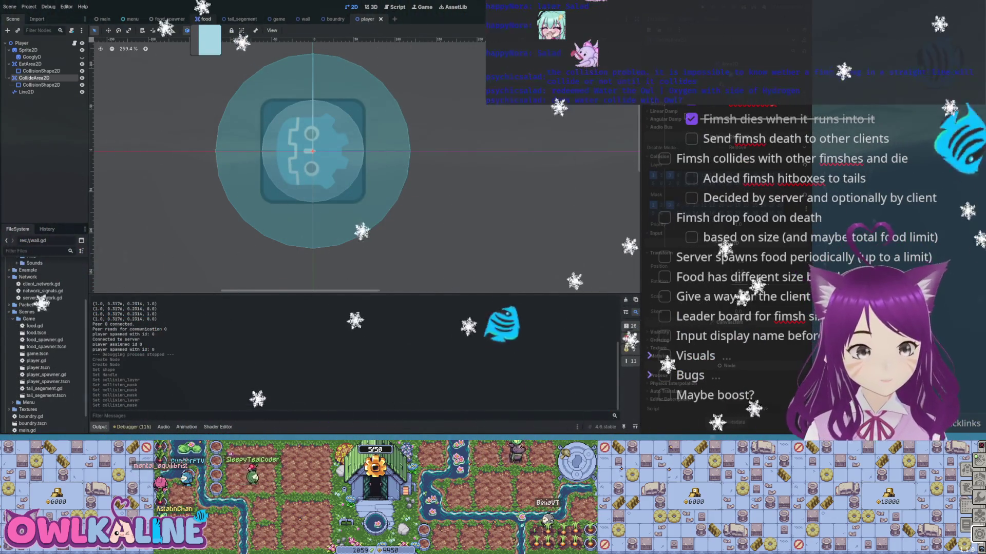
left_click(237, 19)
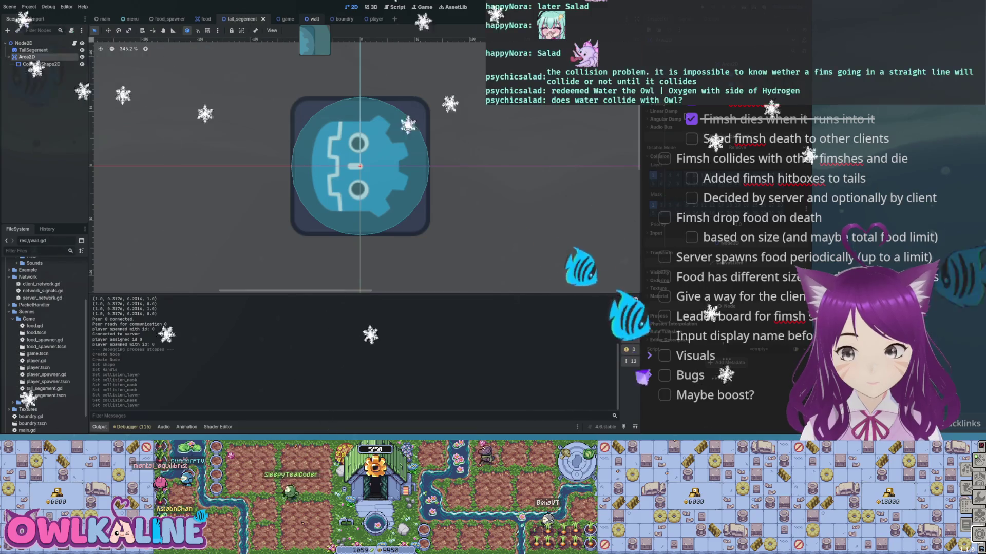
left_click(367, 19)
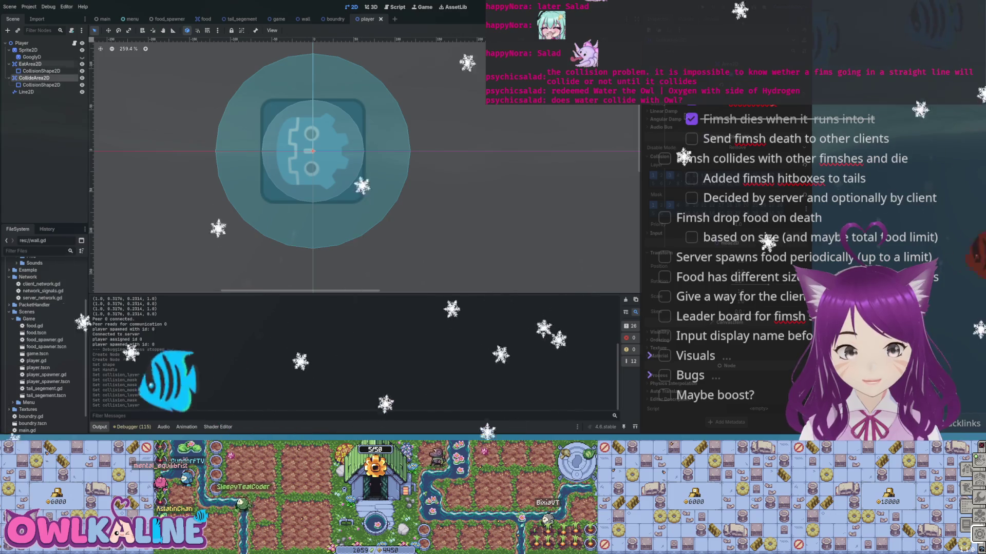
key("ctrl+F3")
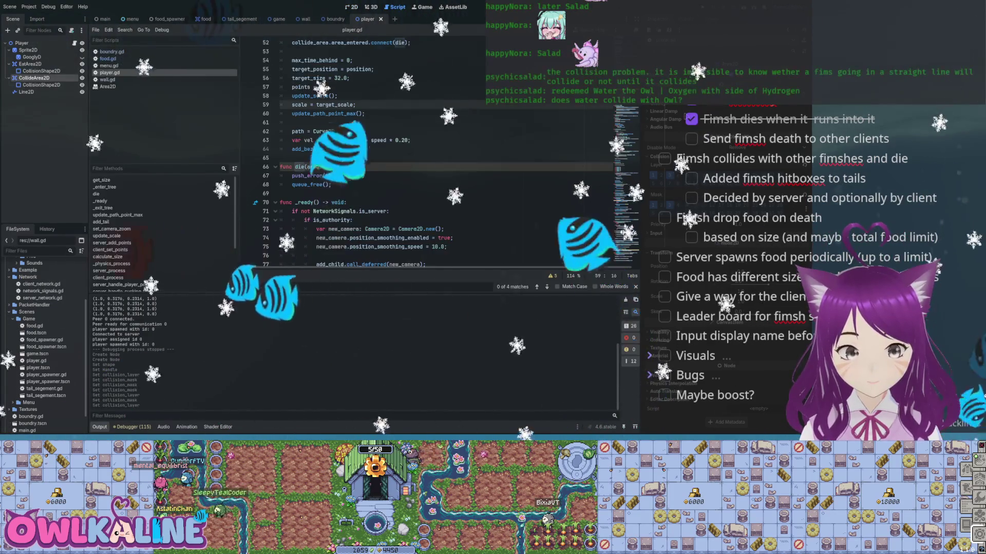
In player.gd, locate the collide_area area_entered connection line and jump down to its die function
scroll(441, 154, "up", 5)
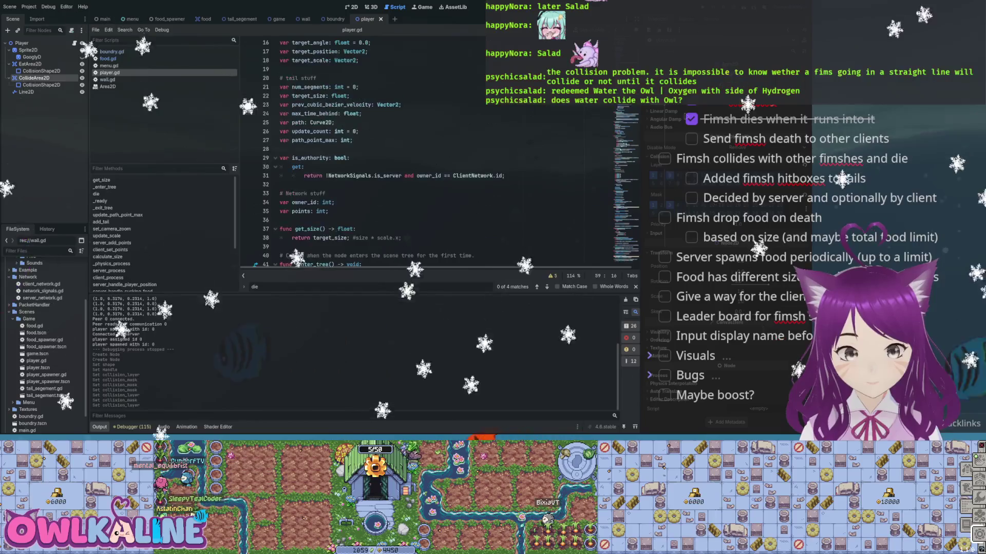
scroll(441, 154, "down", 8)
left_click(411, 149)
key("Return")
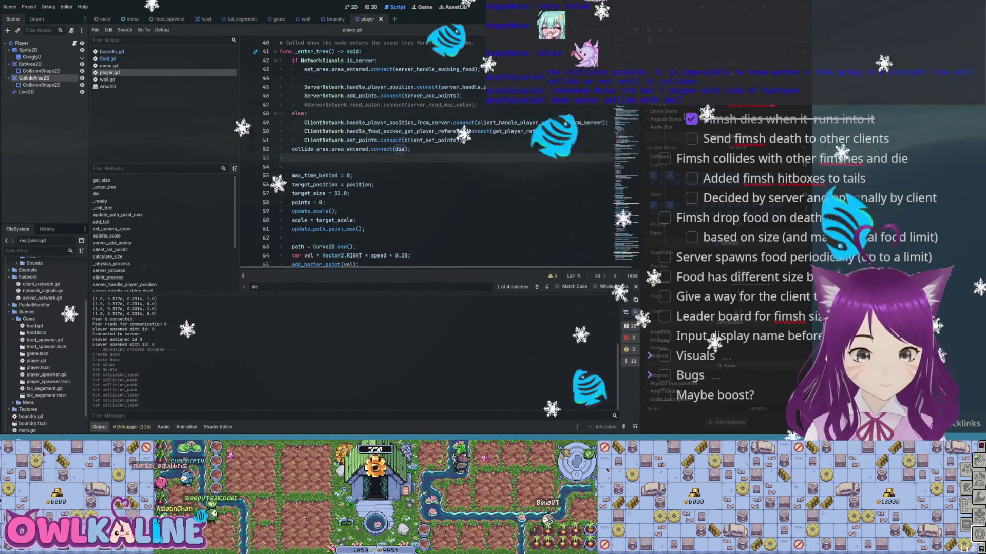
left_click_drag(292, 149, 411, 149)
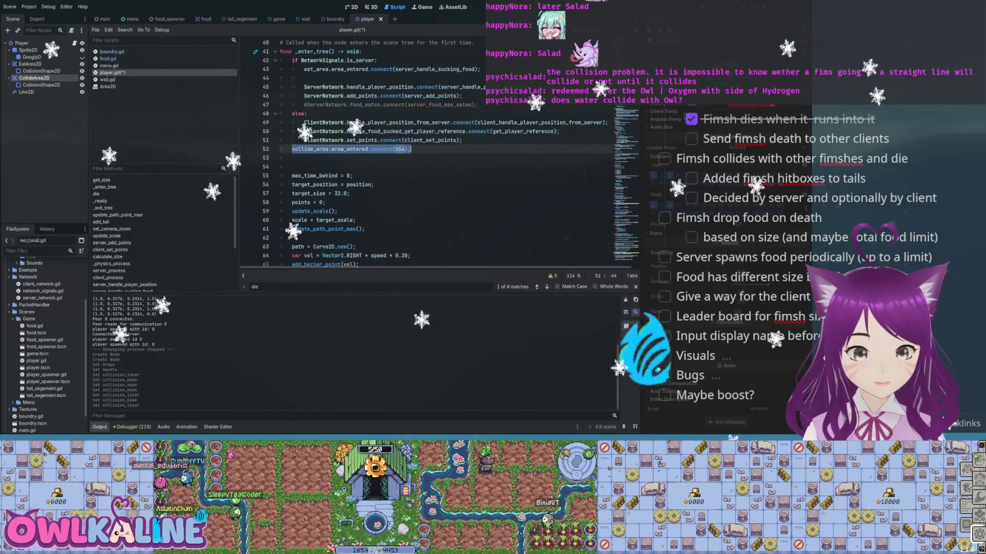
left_click(411, 148)
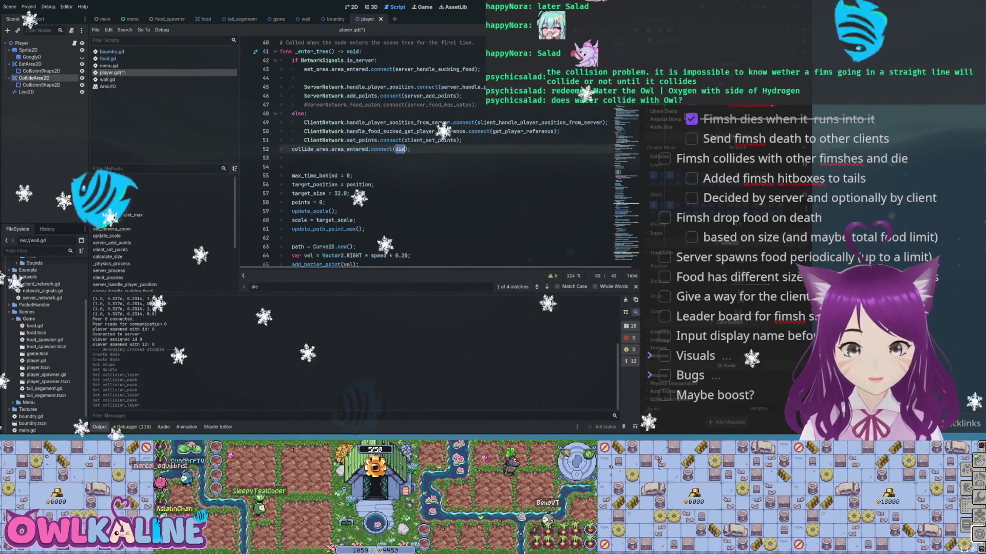
double_click(400, 149)
scroll(400, 149, "down", 4)
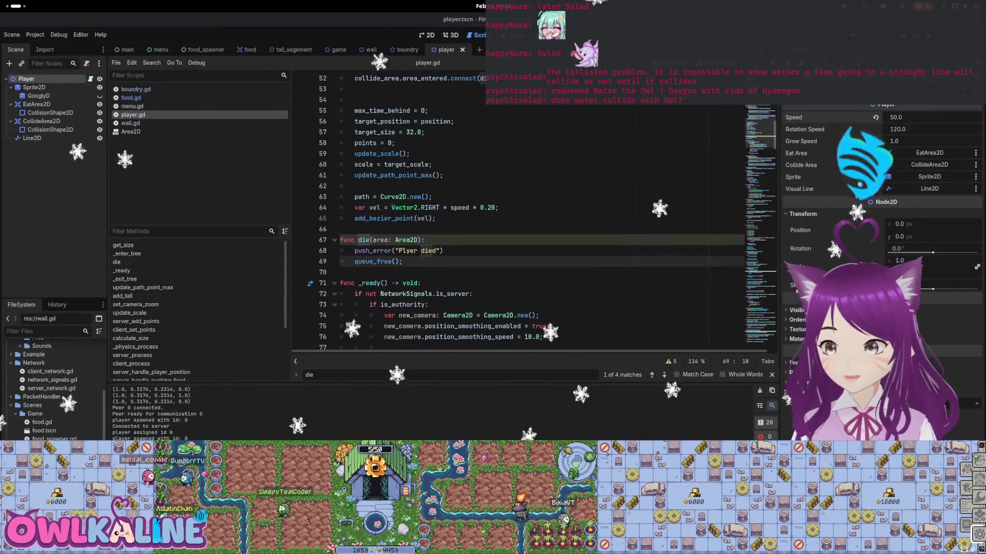
key("F5")
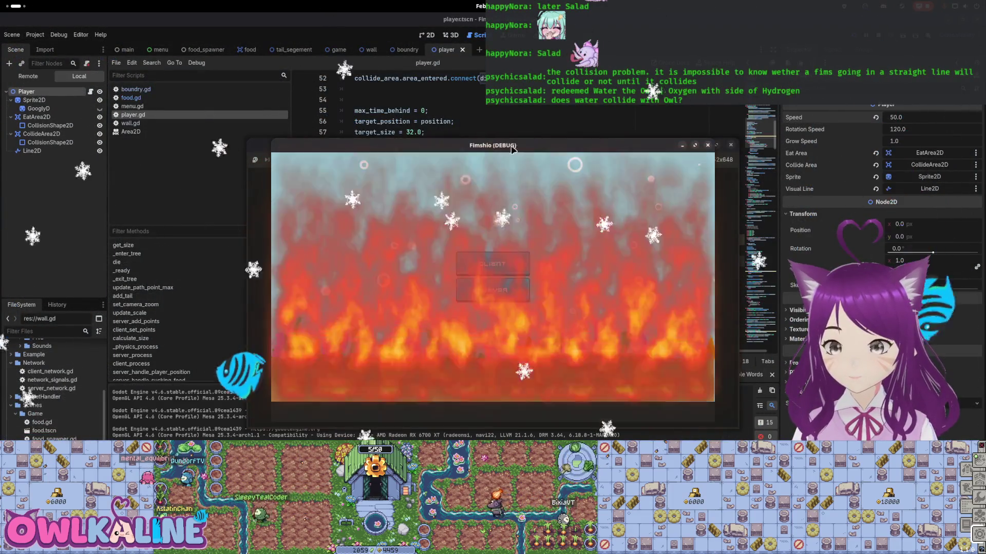
left_click(560, 142)
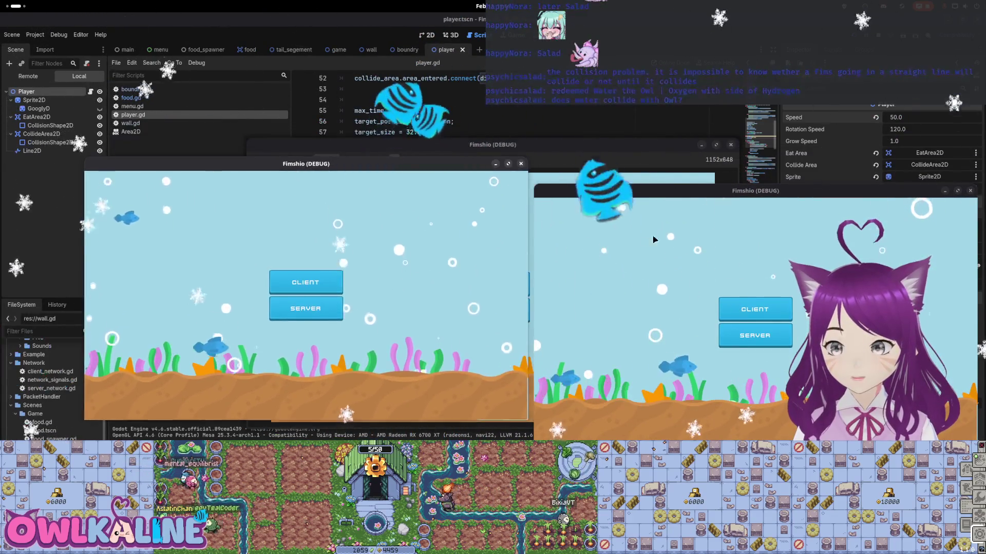
left_click_drag(589, 195, 378, 261)
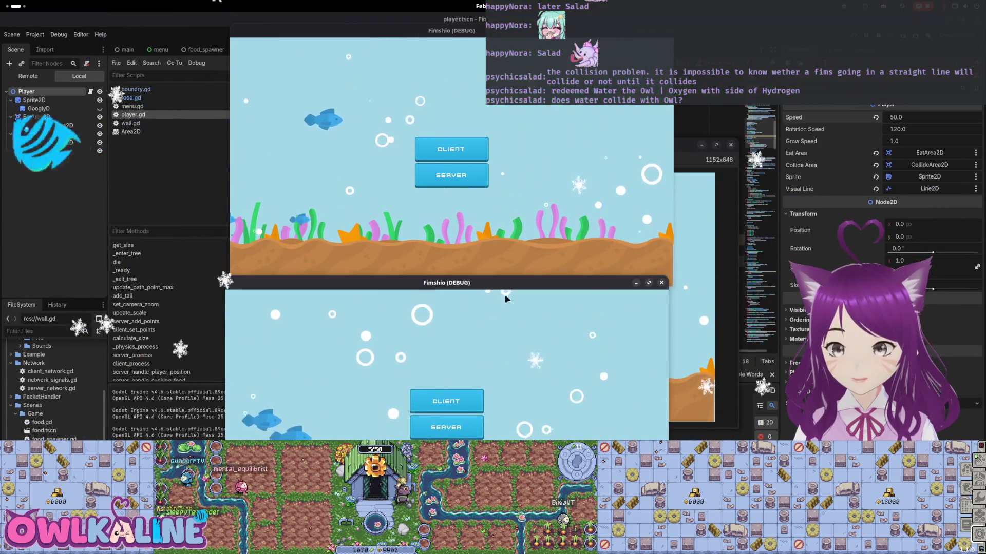
left_click(447, 427)
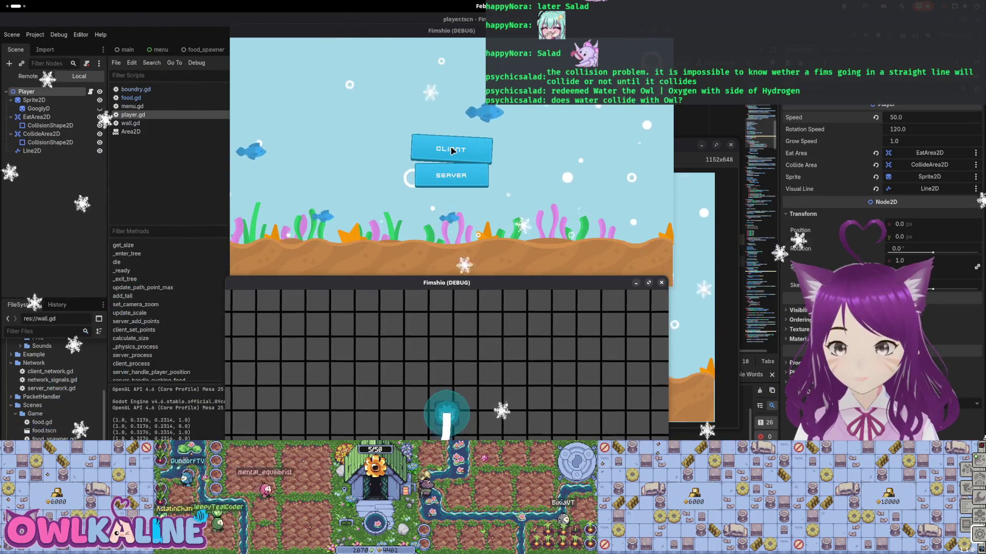
left_click(452, 150)
left_click_drag(468, 283, 390, 81)
left_click_drag(458, 39, 367, 339)
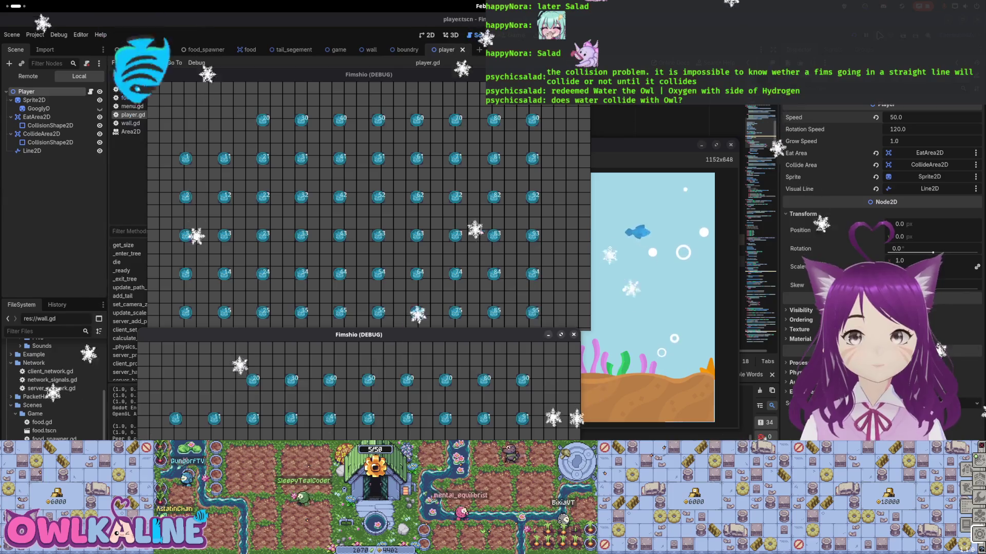
key("F8")
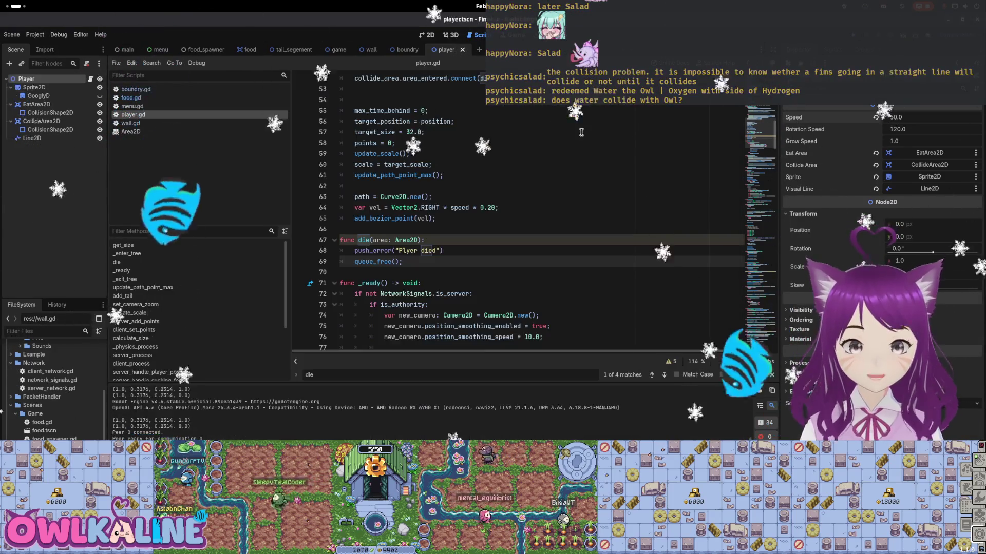
Add blank lines inside func die, then select CollideArea2D to view its collision layer and mask
key("Return")
key("Return")
key("Up")
left_click(460, 237)
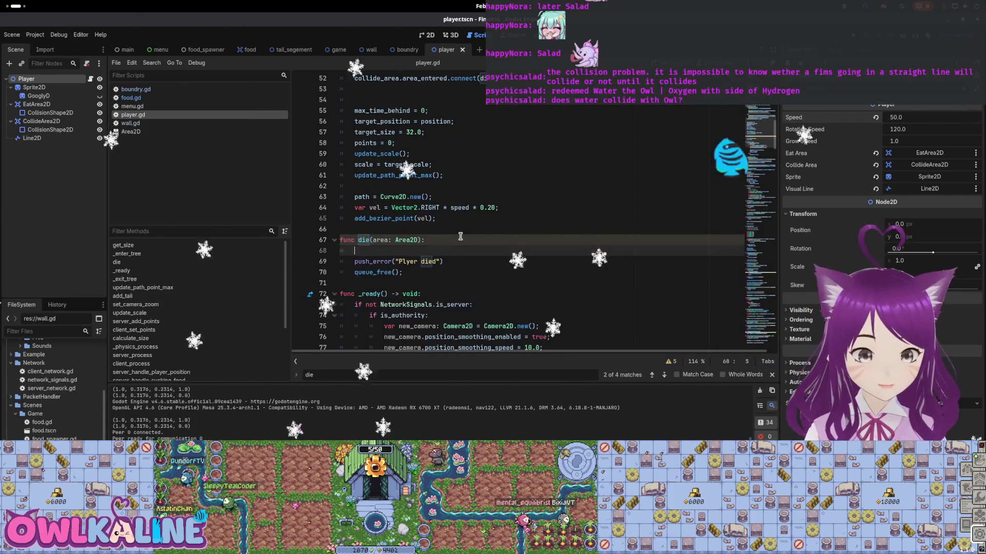
scroll(445, 213, "up", 5)
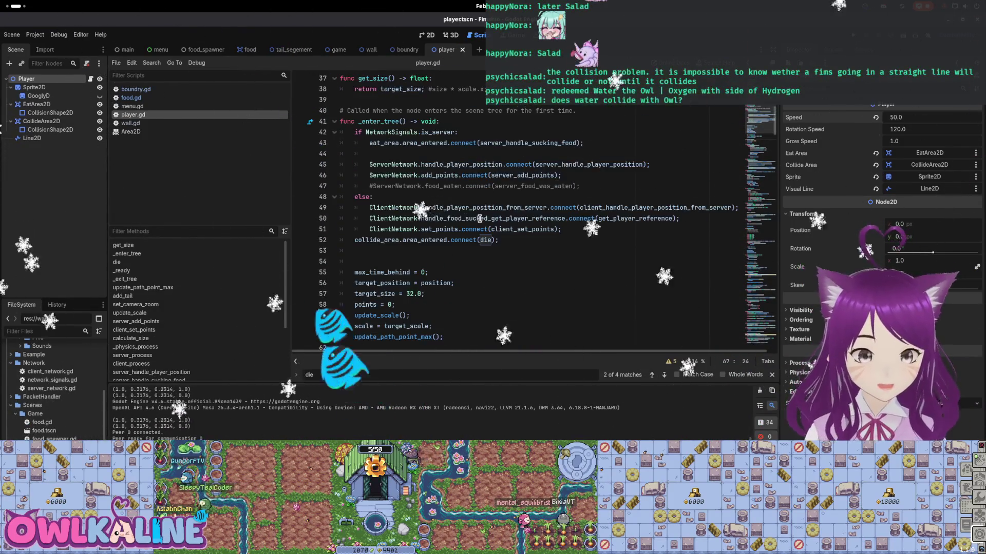
left_click(47, 122)
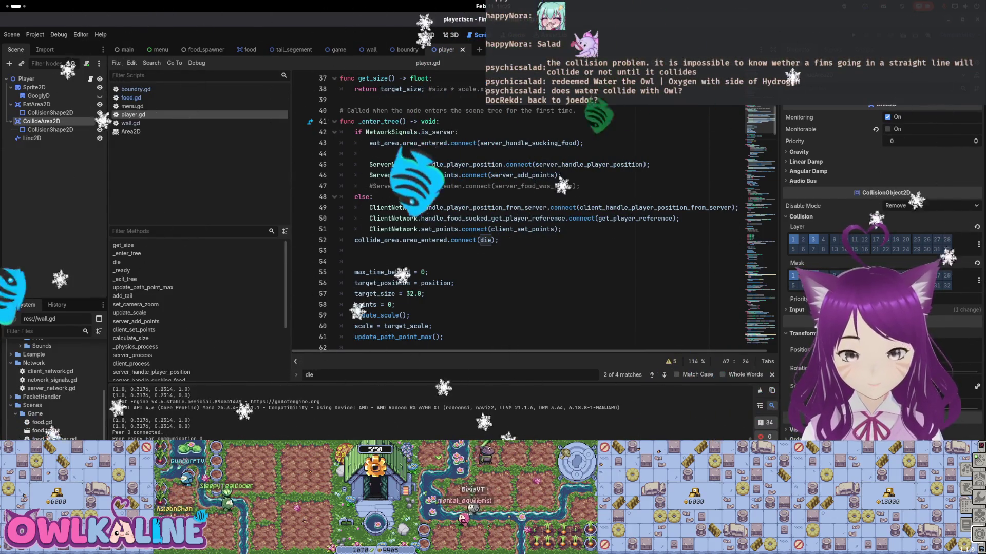
Open the food scene, run a quick two-instance Fimshio test with F5, then stop it
left_click(250, 50)
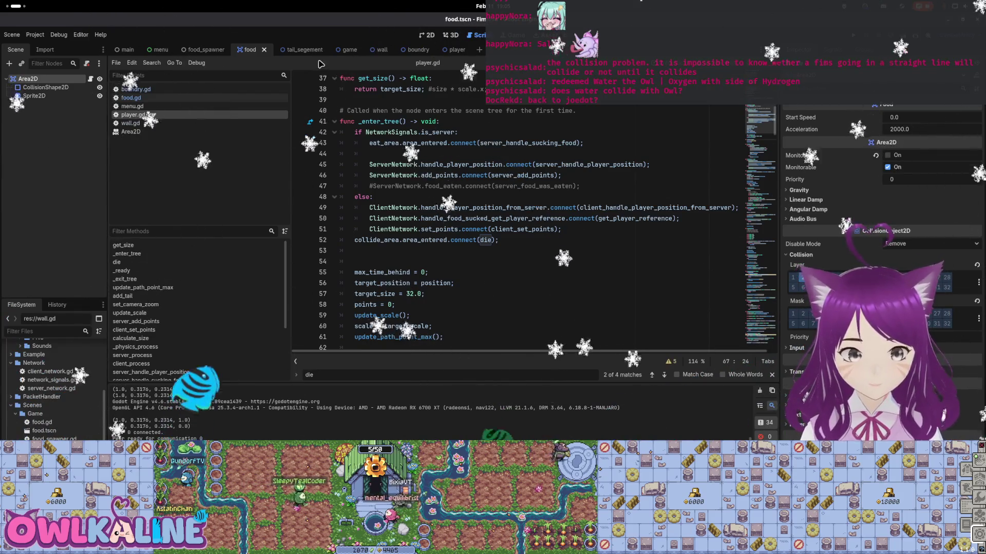
key("F5")
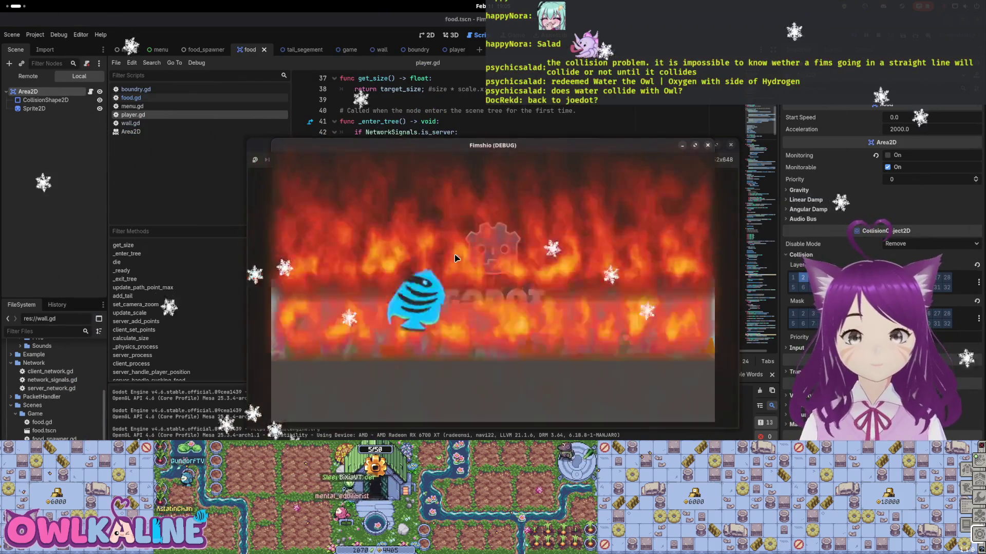
left_click_drag(462, 152, 674, 151)
left_click(495, 278)
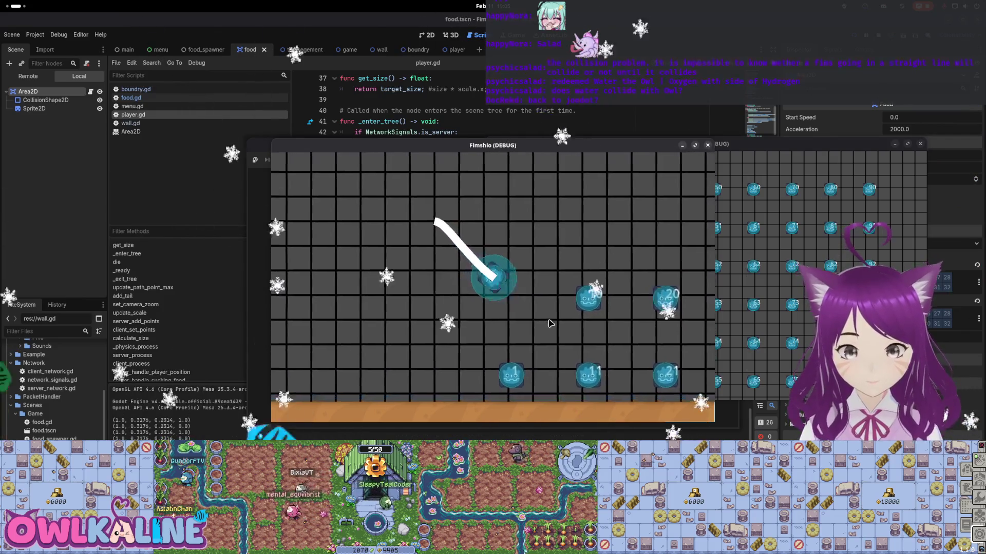
key("F8")
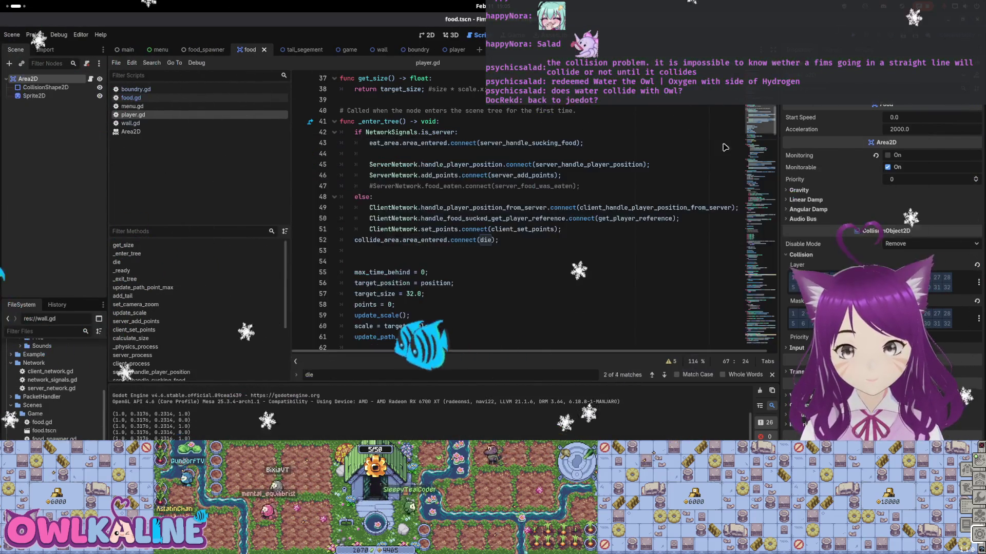
Inspect the food scene's CollisionShape2D and Area2D collision settings in 2D, then open the player scene
double_click(424, 240)
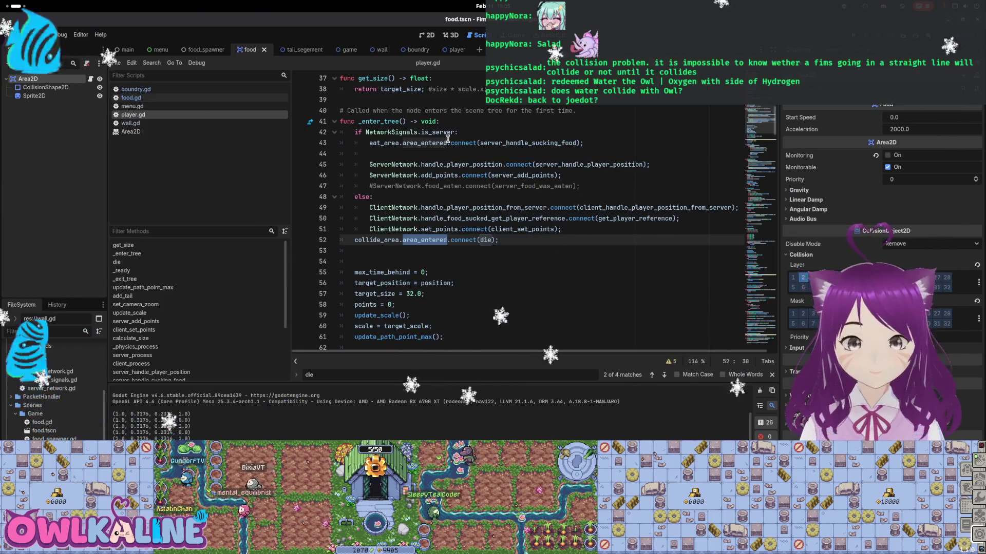
key("alt+Left")
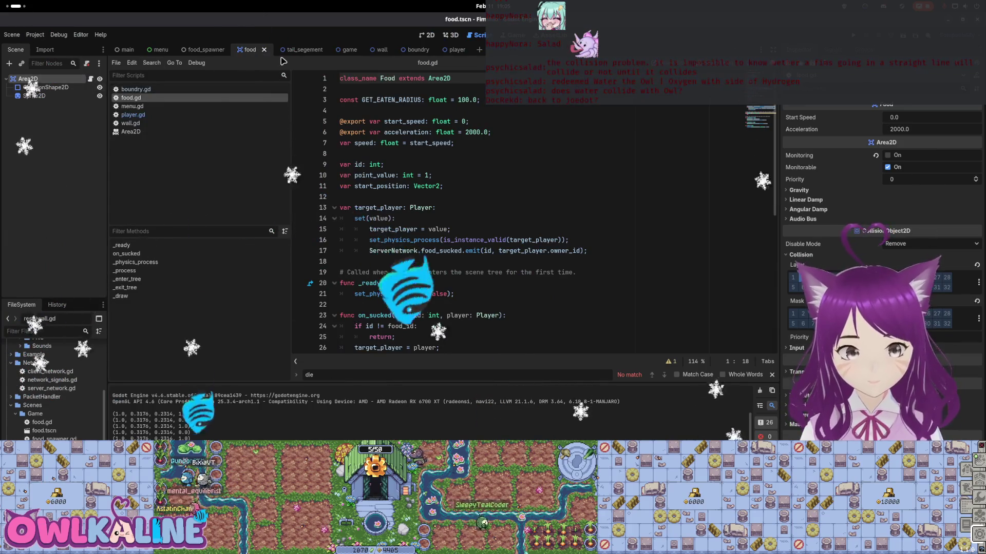
key("ctrl+F1")
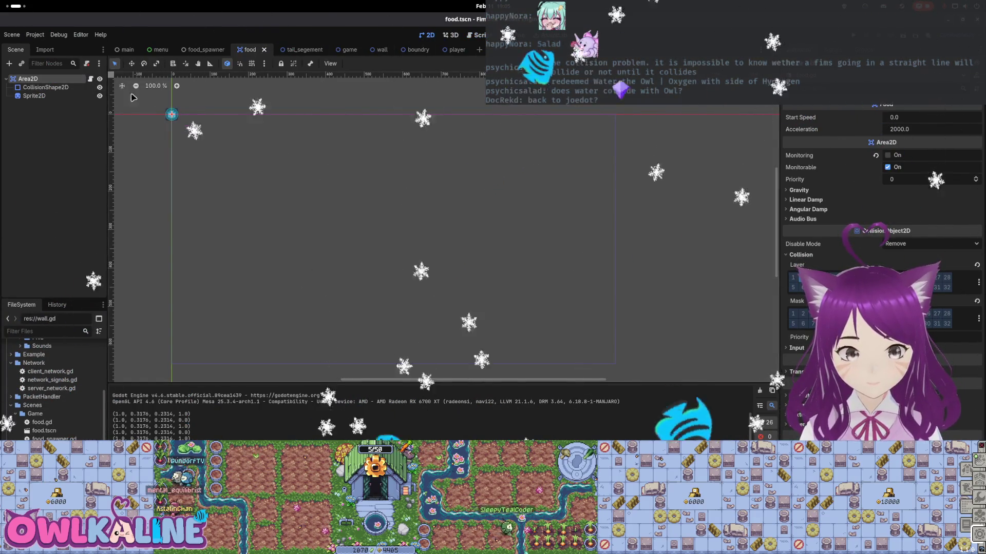
left_click(41, 89)
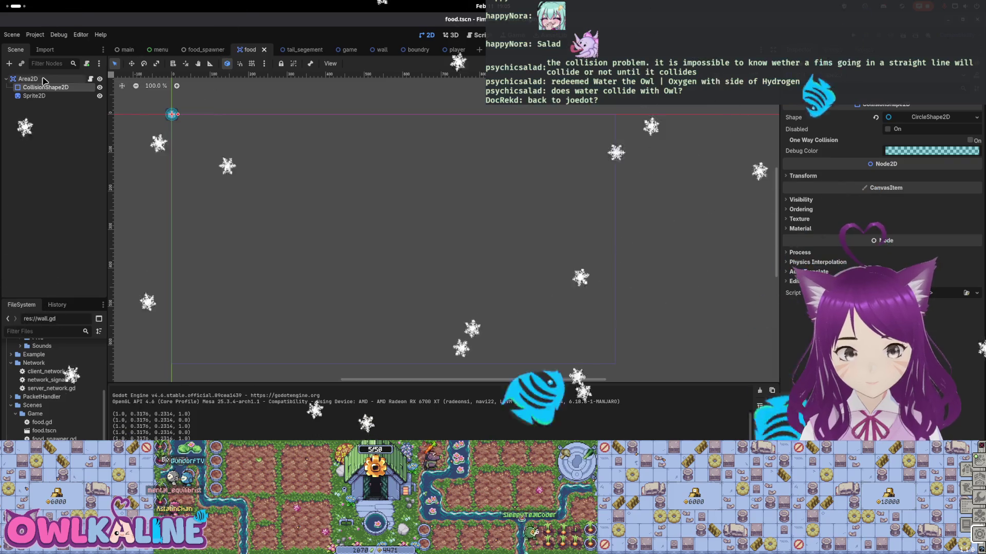
left_click(44, 80)
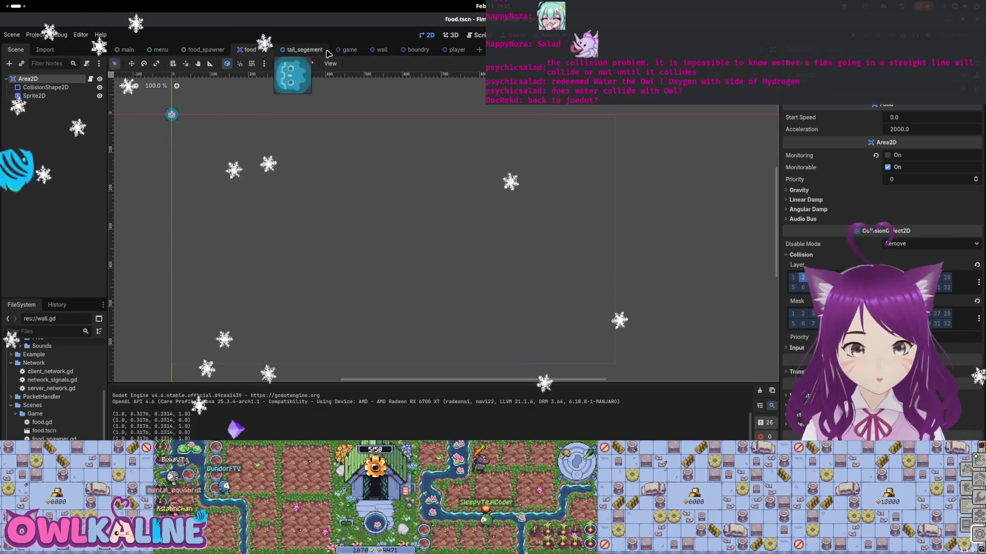
left_click(447, 50)
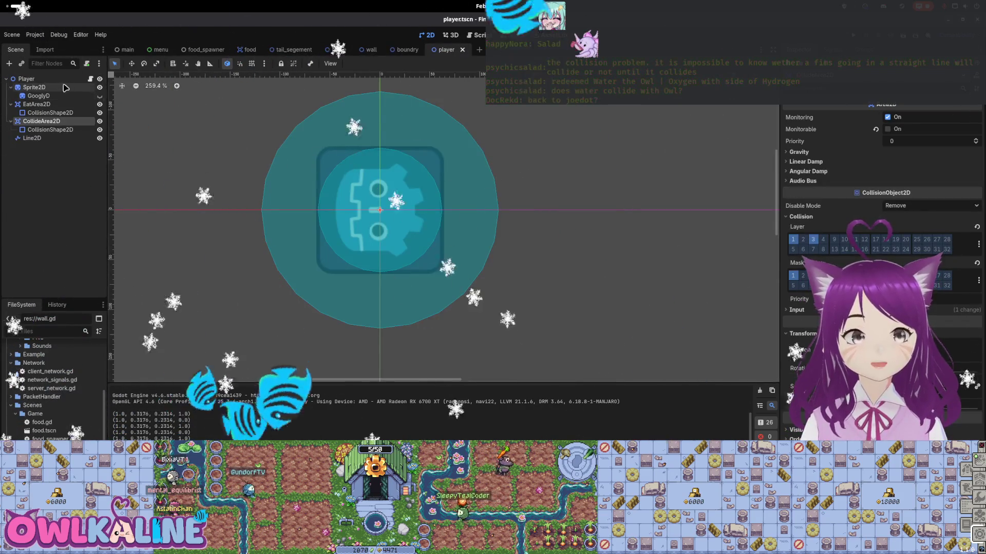
Check EatArea2D's collision settings, save the player scene, and launch the game with F5
left_click(47, 104)
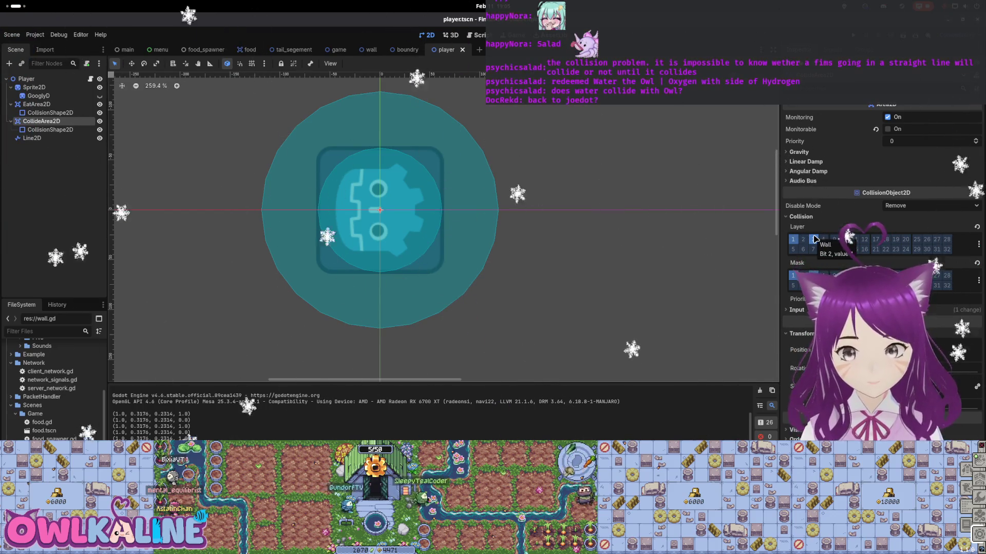
key("ctrl+s")
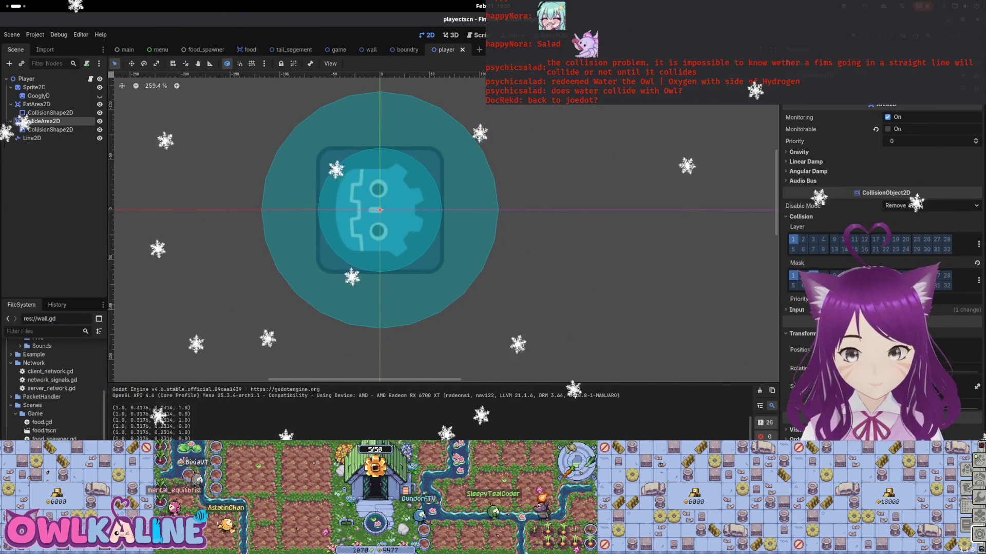
key("F5")
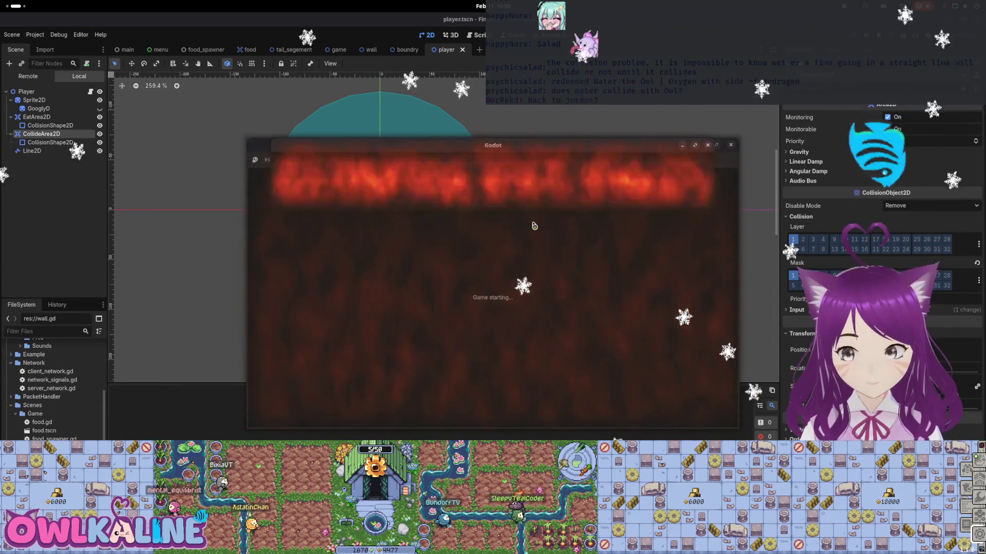
Start one debug window as Server and the other as Client, stop the game, and return to player.gd
left_click(484, 265)
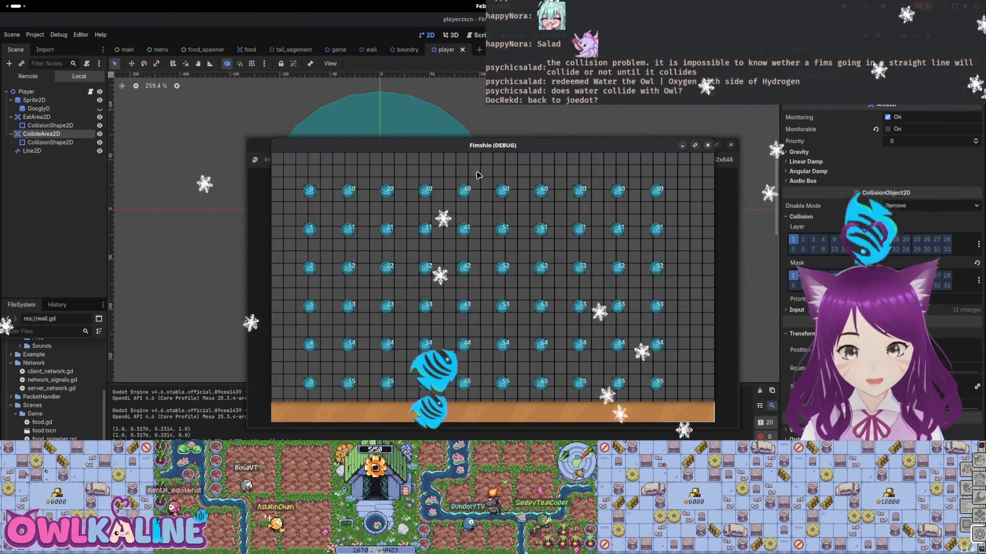
left_click(492, 288)
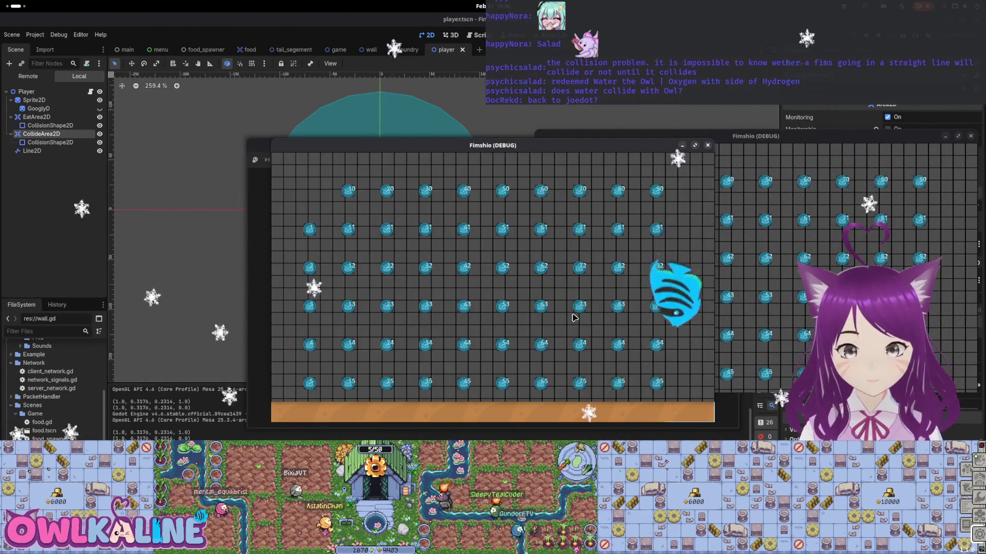
key("F8")
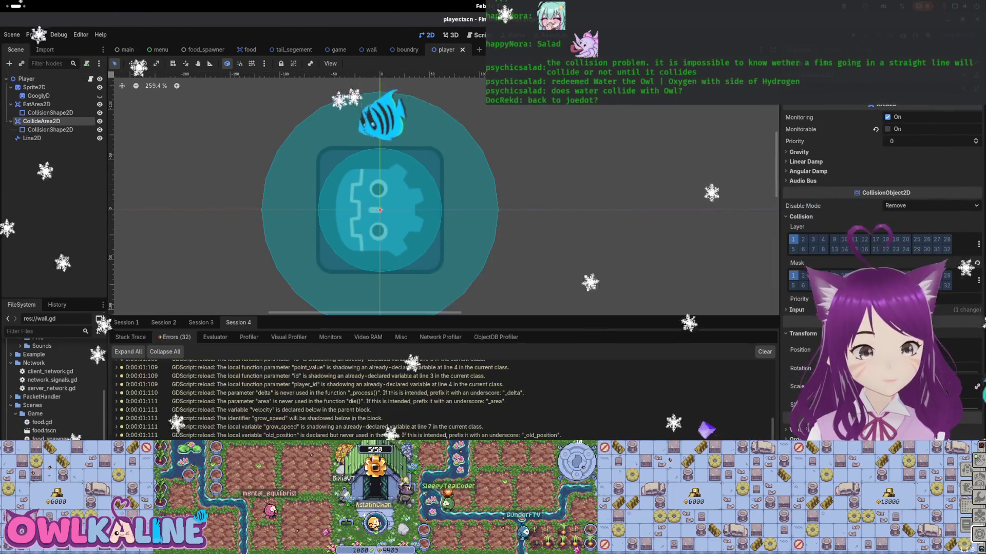
key("ctrl+F3")
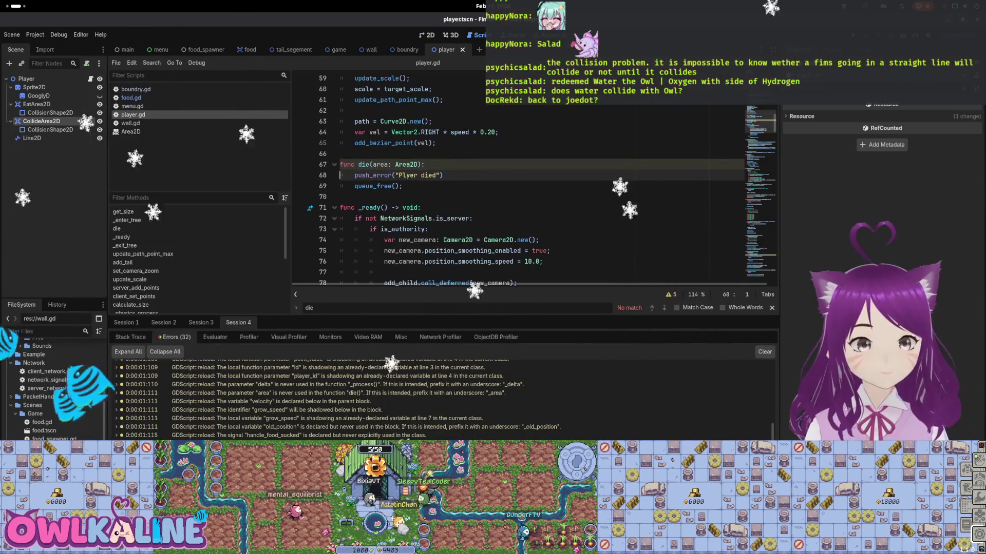
Trace the collide_area signal on line 52 that connects to the die function
left_click(382, 164)
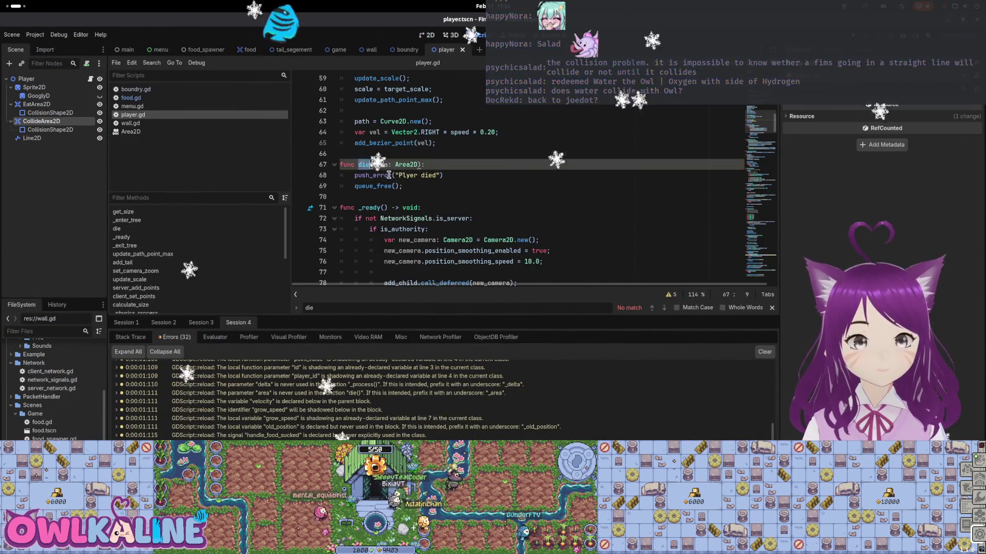
scroll(407, 214, "up", 7)
scroll(407, 214, "down", 1)
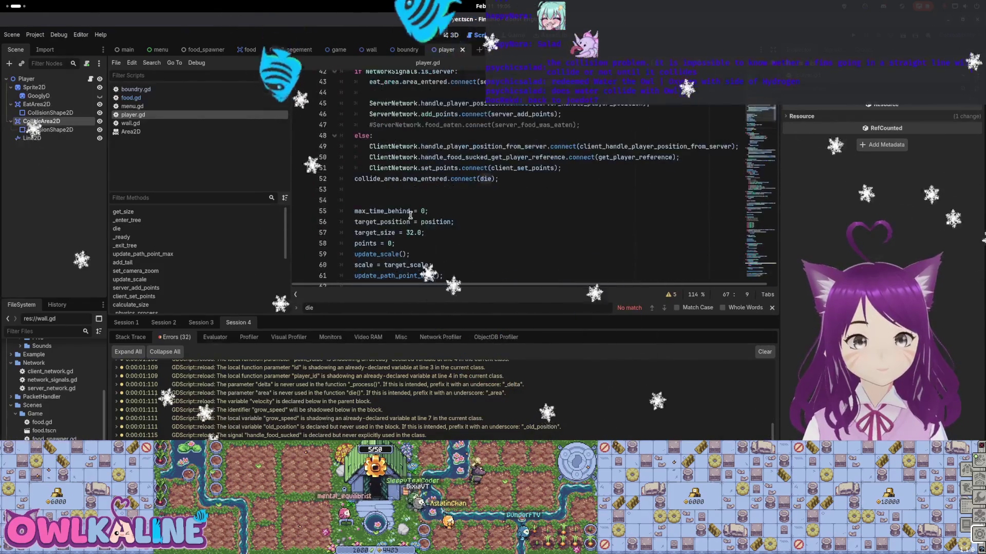
double_click(389, 180)
scroll(395, 172, "up", 14)
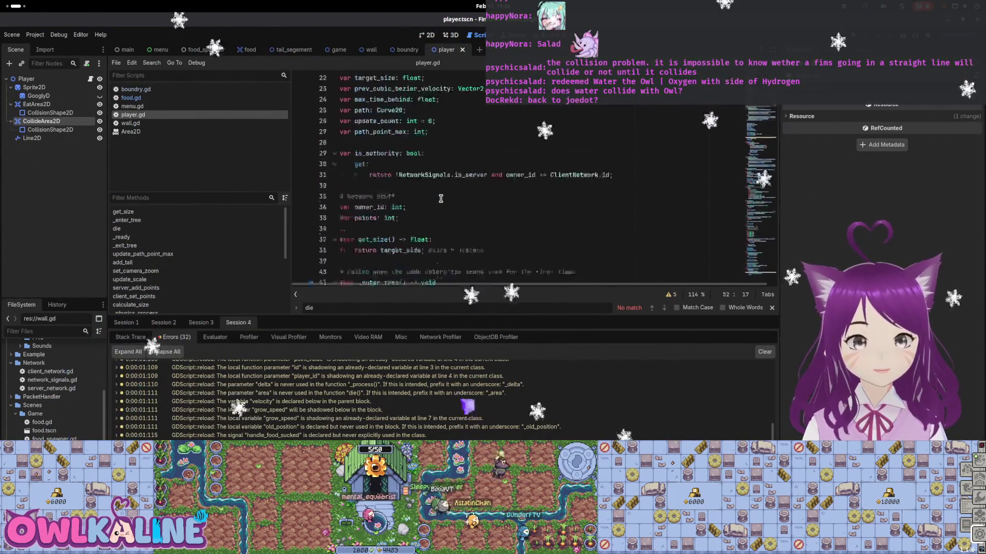
Review CollideArea2D's collision layer and mask settings, then rerun the game with F5
left_click(56, 121)
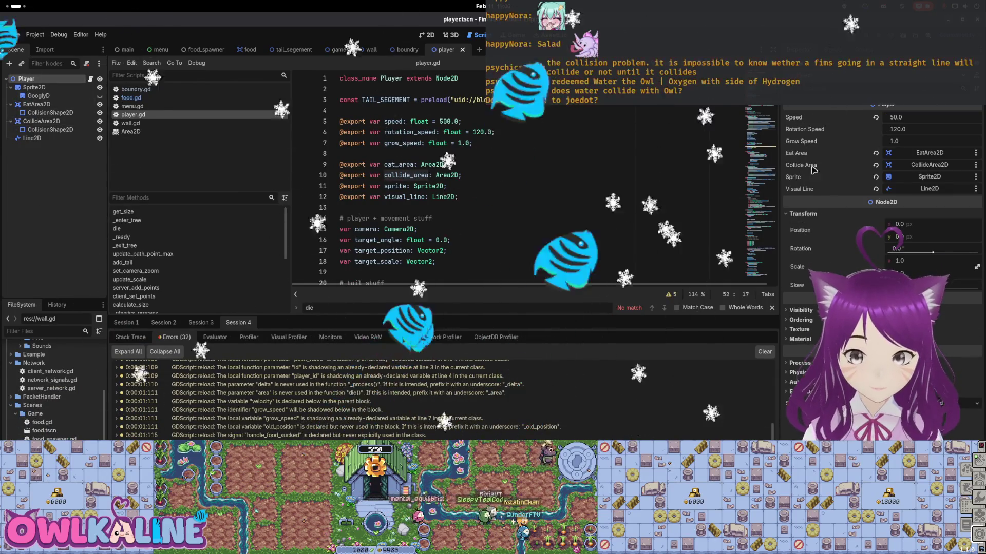
left_click(50, 121)
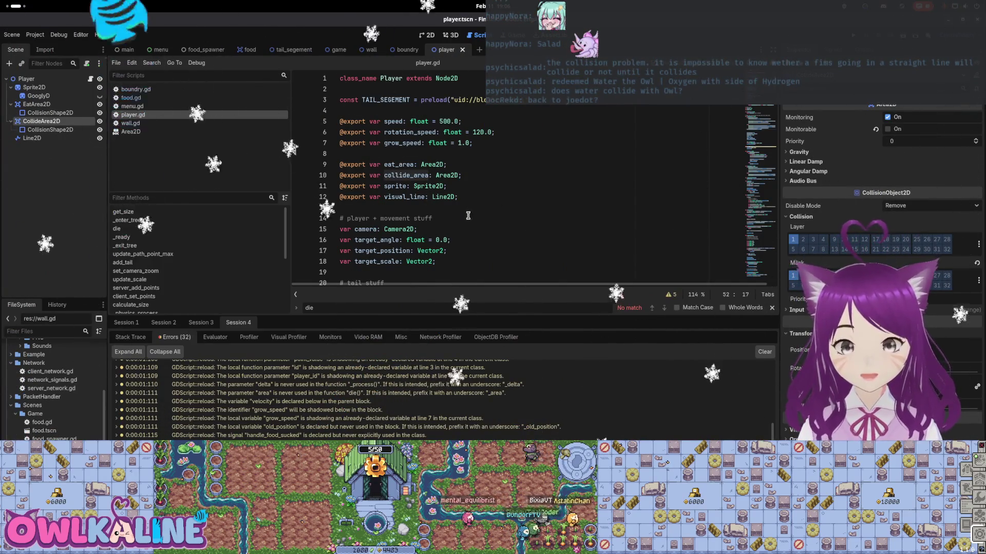
key("F5")
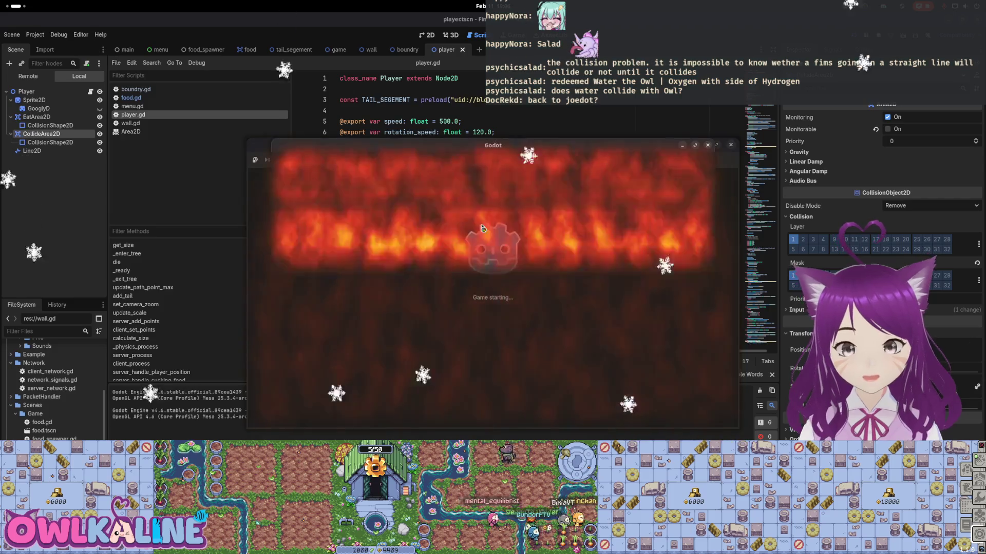
Run a quick Server and Client test, stop it, and select the Player node to edit Speed
left_click(482, 290)
left_click(484, 264)
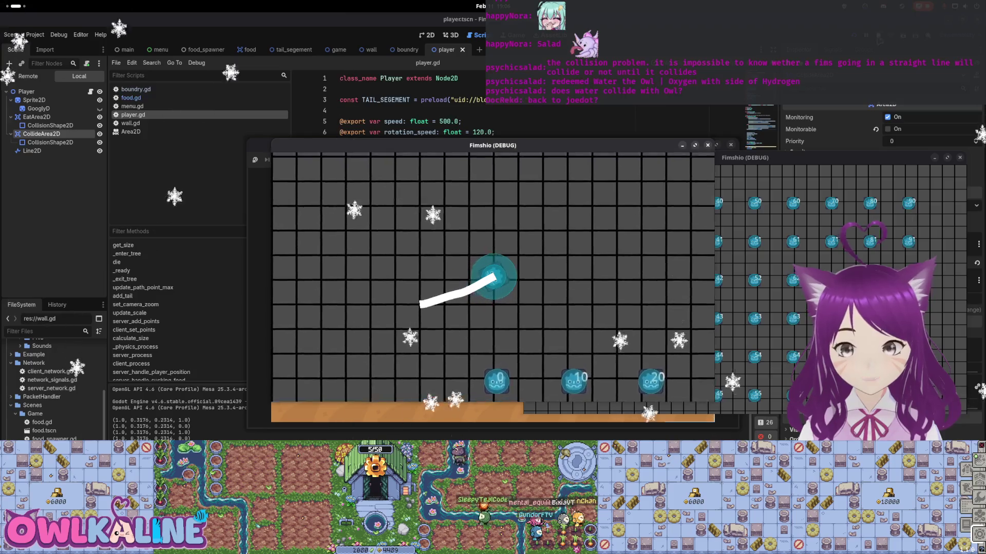
key("F8")
left_click(63, 78)
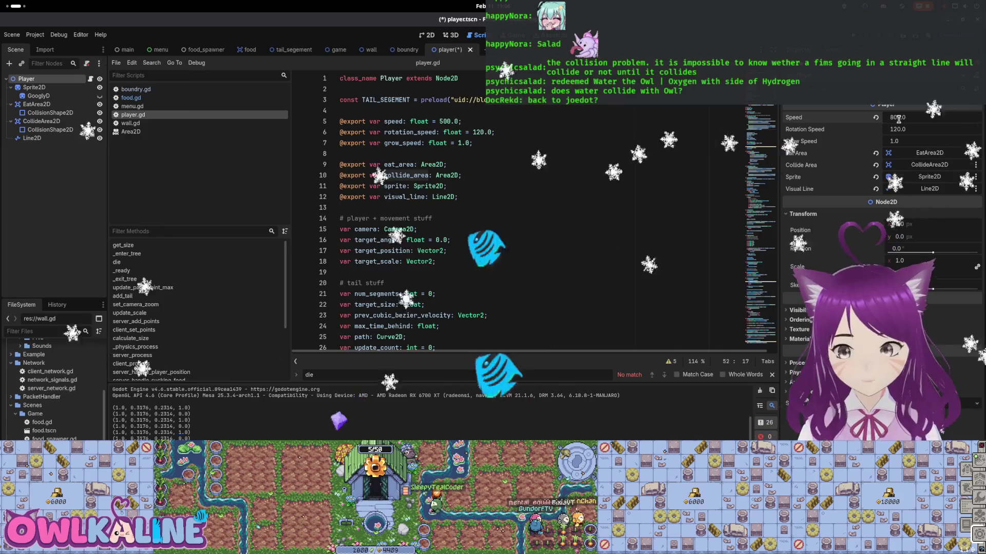
Play a round as Client with Player Speed at 800, then stop both instances
key("F5")
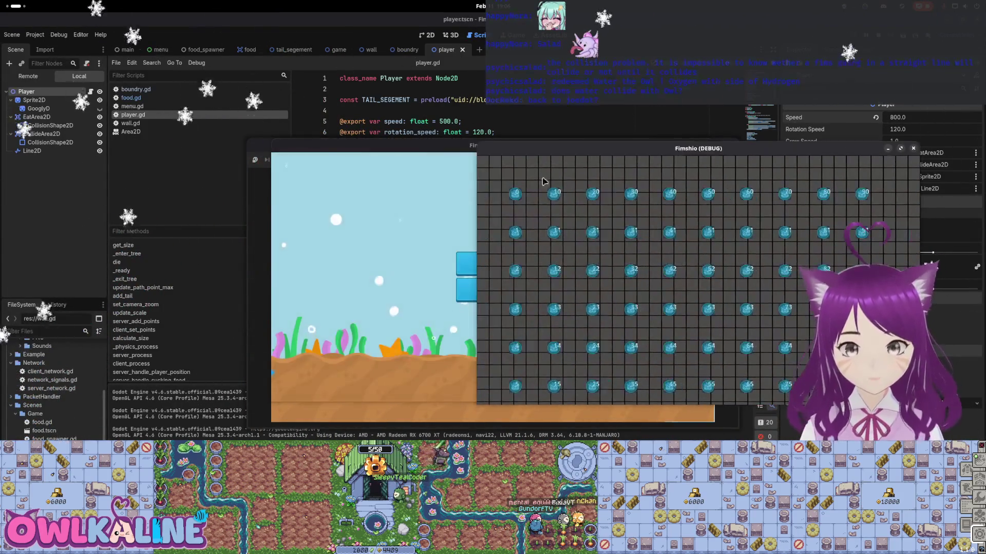
left_click(488, 266)
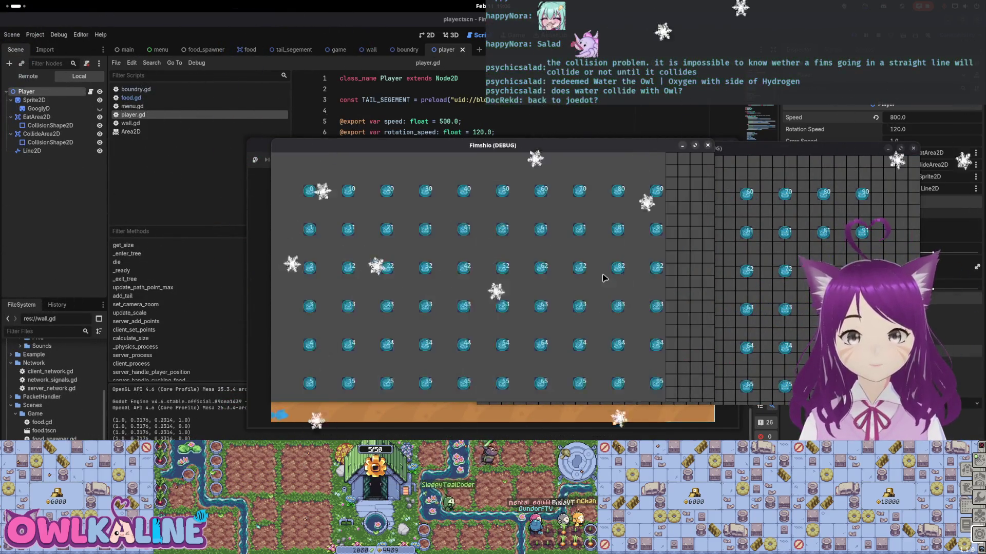
key("F8")
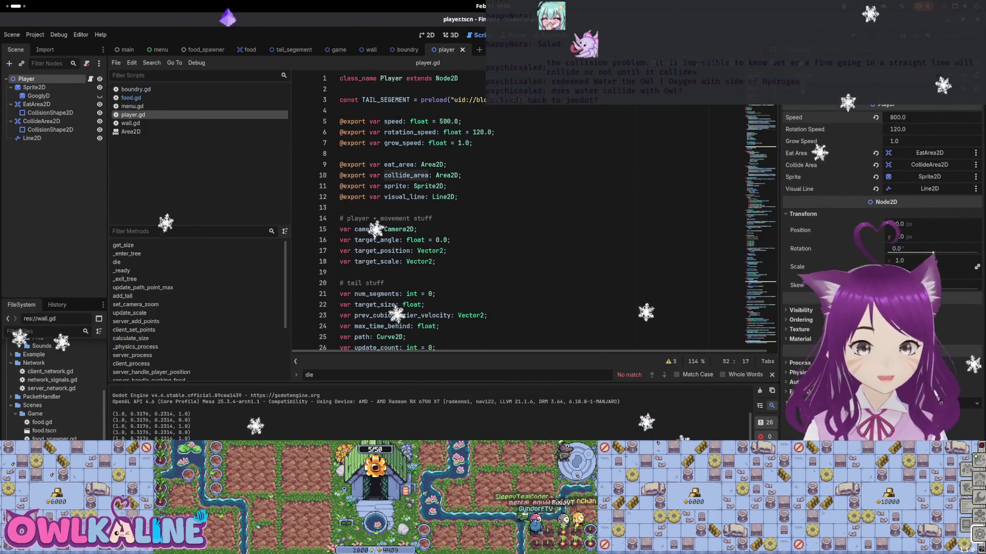
Disable collision mask bit 1 on CollideArea2D and run the game to test it
left_click(51, 122)
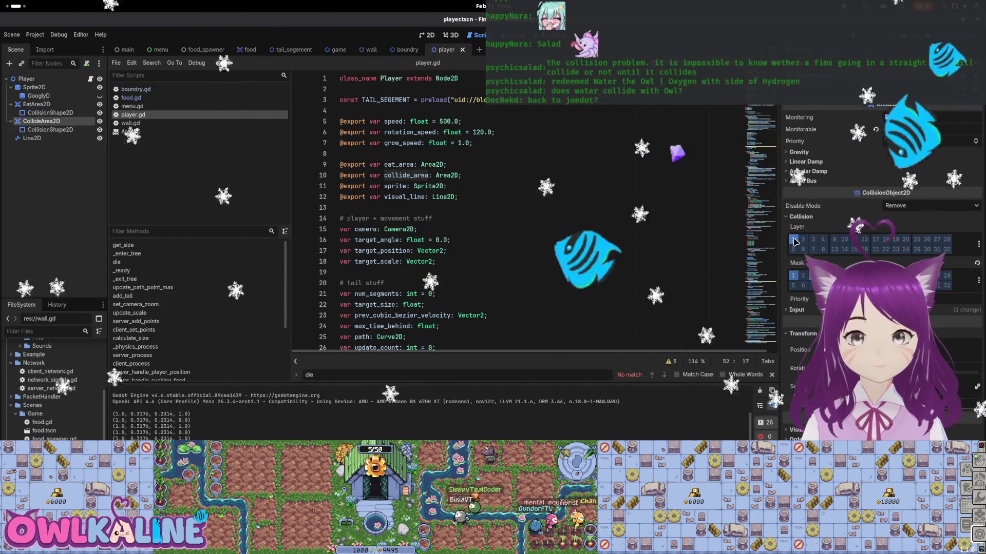
left_click(793, 278)
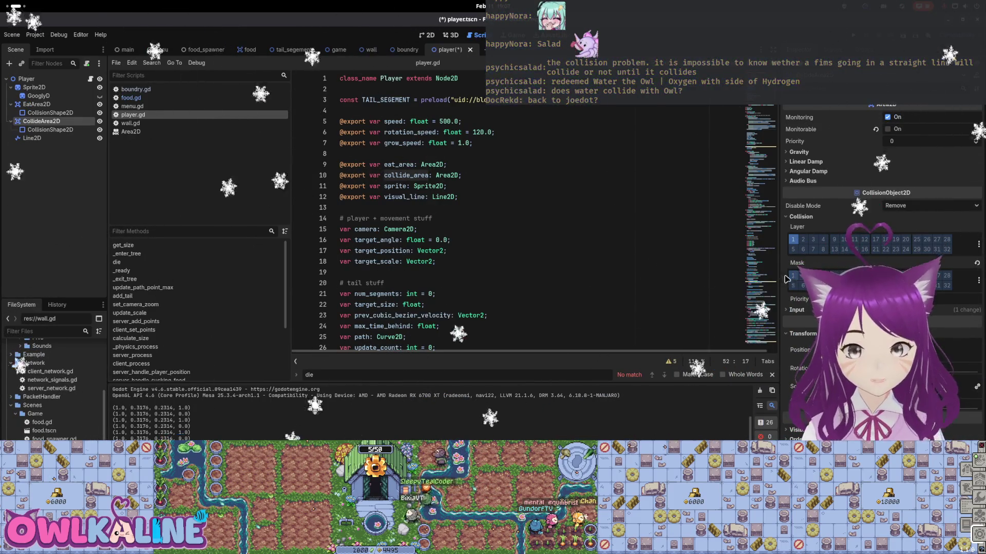
key("F5")
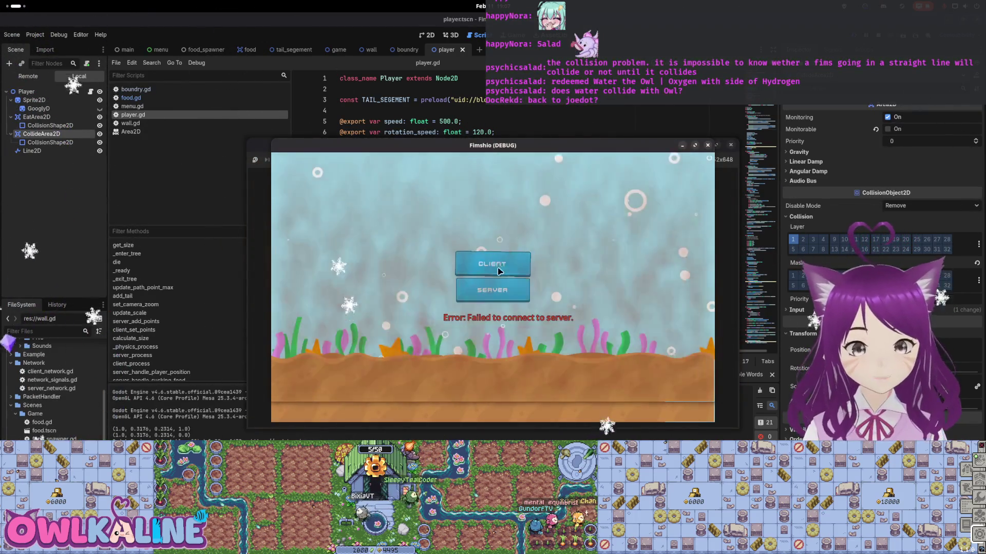
Start a Server and a Client window to test the new mask, then stop the game
left_click(502, 286)
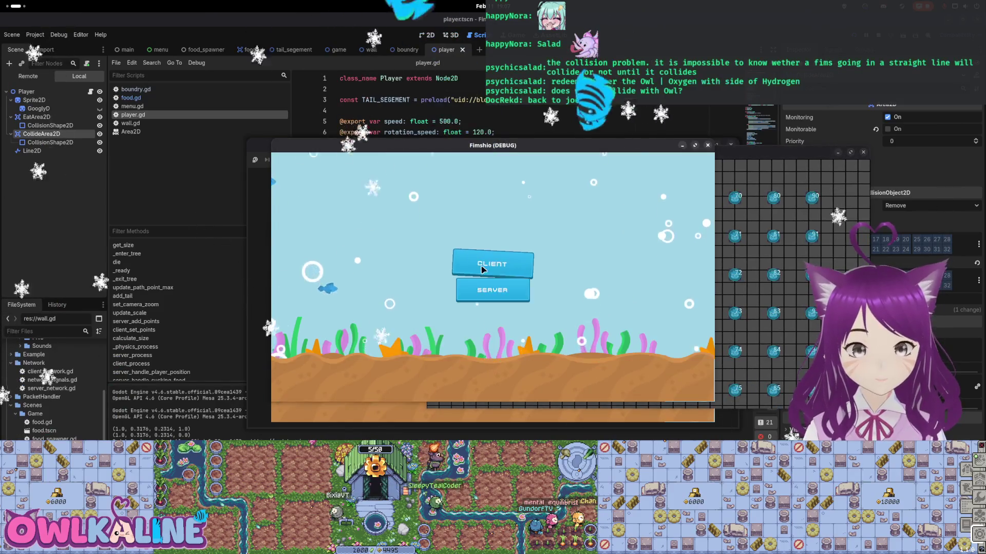
left_click(502, 262)
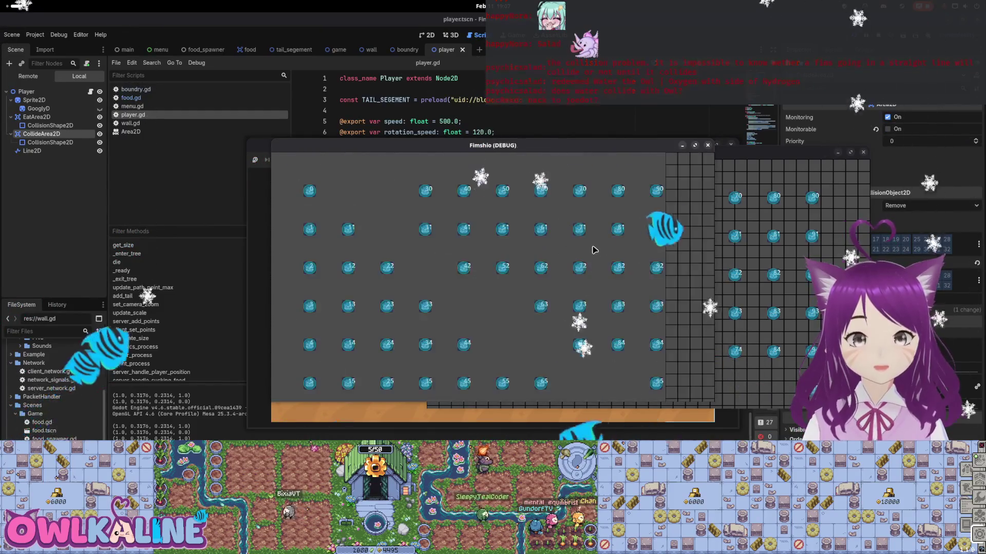
key("F8")
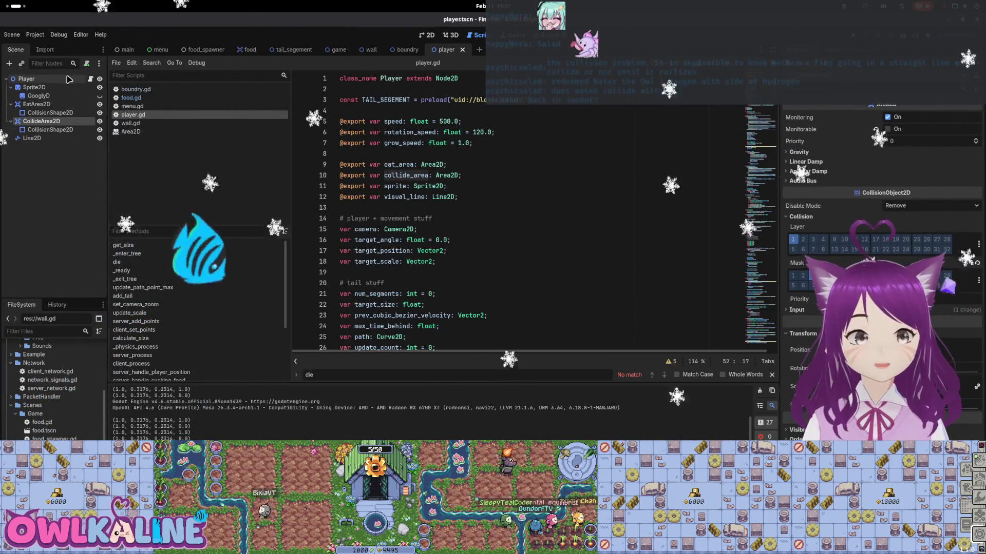
Restore the Player's Speed from 800 to 50 and launch the game
left_click(77, 79)
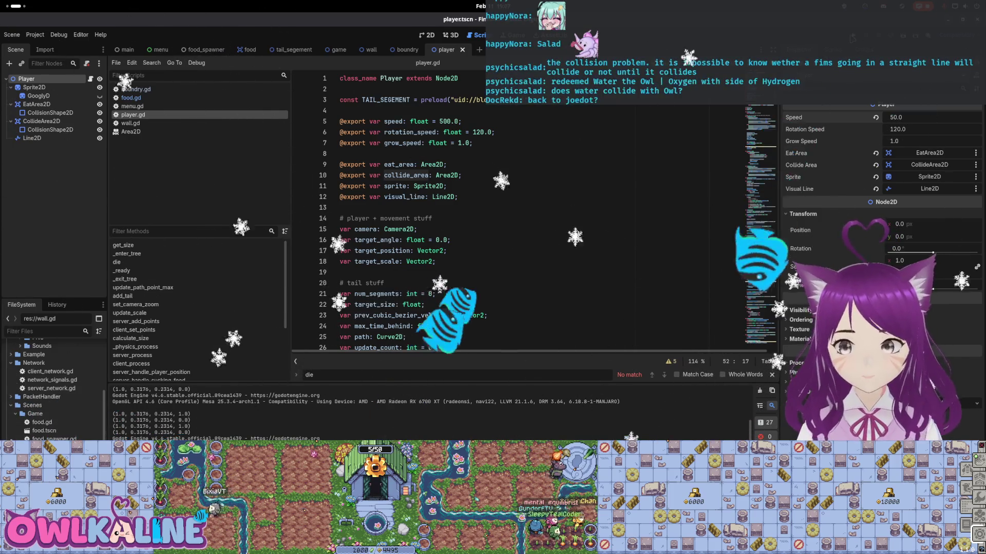
key("F5")
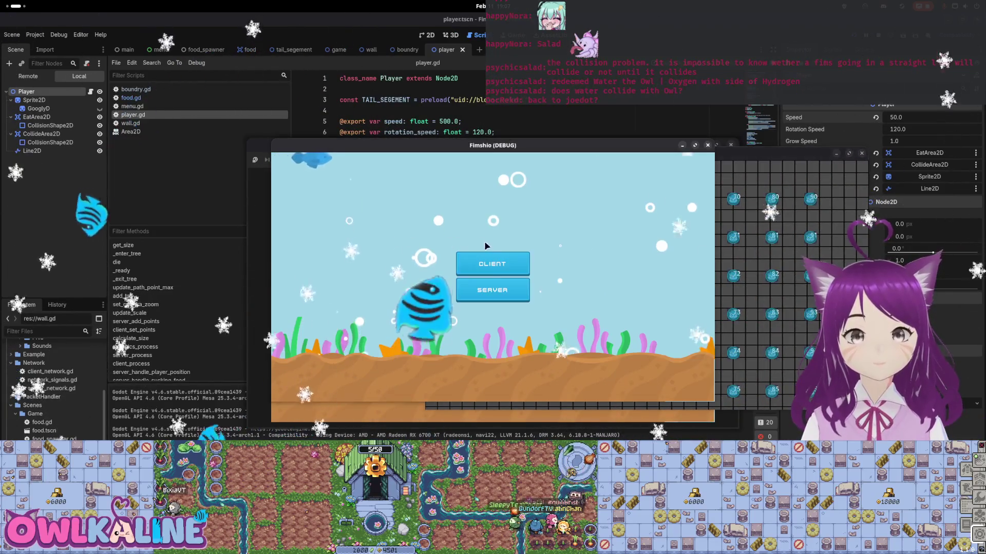
Play a Client round at Speed 50, steering the fish around the grid, then stop the game
left_click(485, 262)
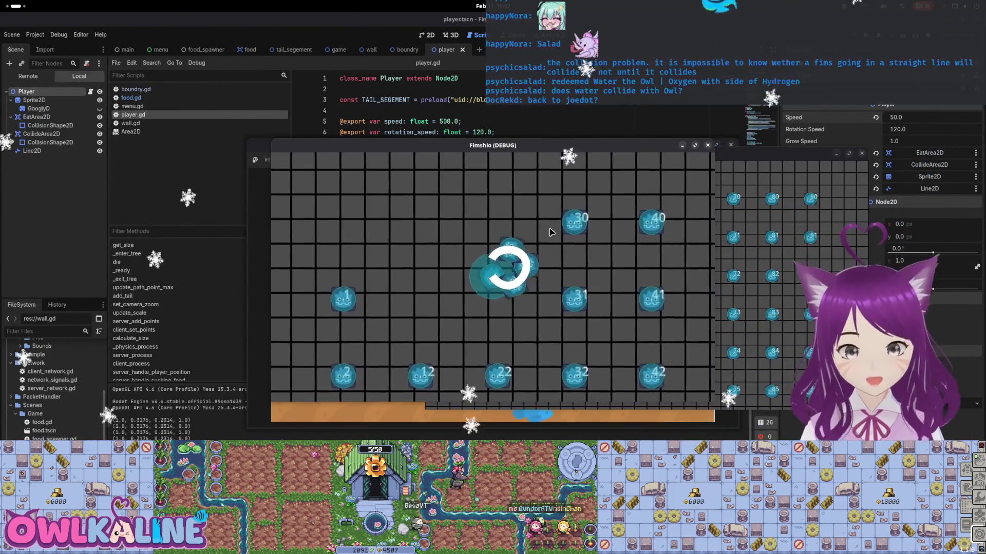
key("F8")
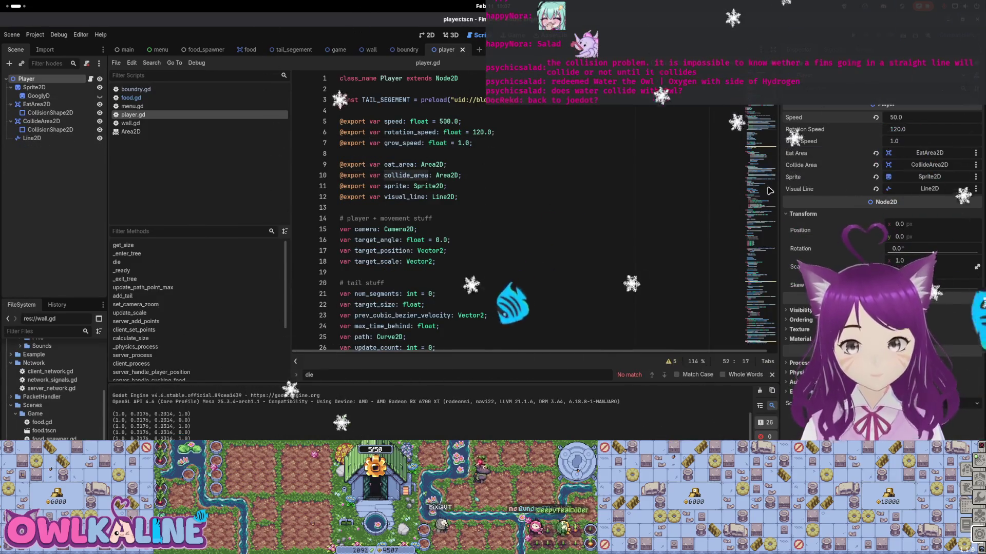
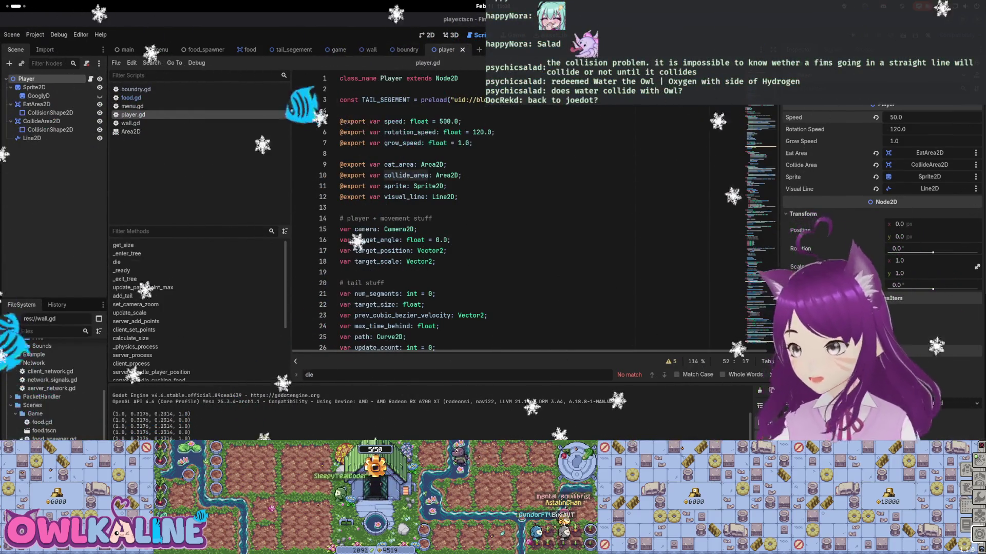
Review the player script's exported variables and its eat_area declaration
left_click(496, 196)
mouse_move(497, 186)
left_mouse_down()
mouse_move(501, 198)
mouse_move(487, 123)
mouse_move(483, 201)
left_mouse_up()
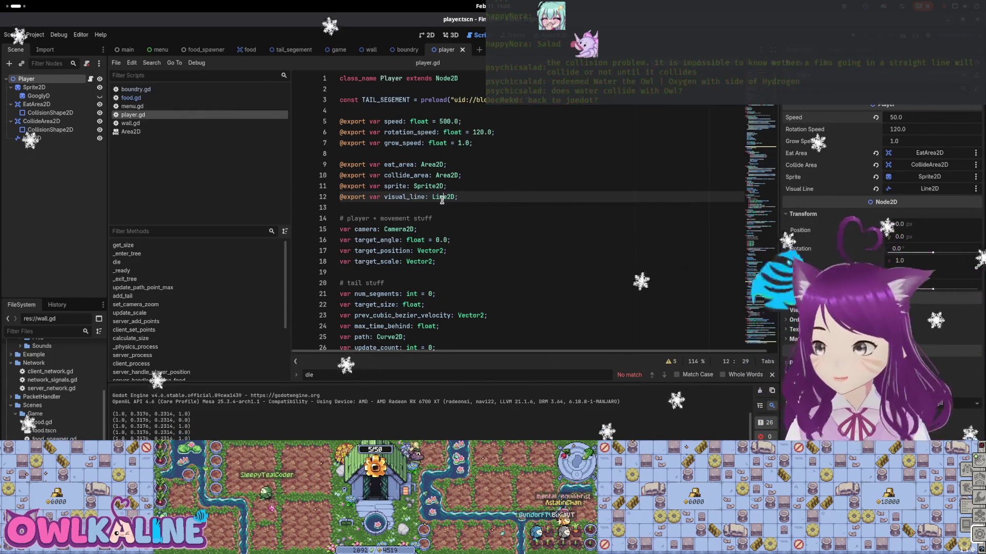
mouse_move(442, 200)
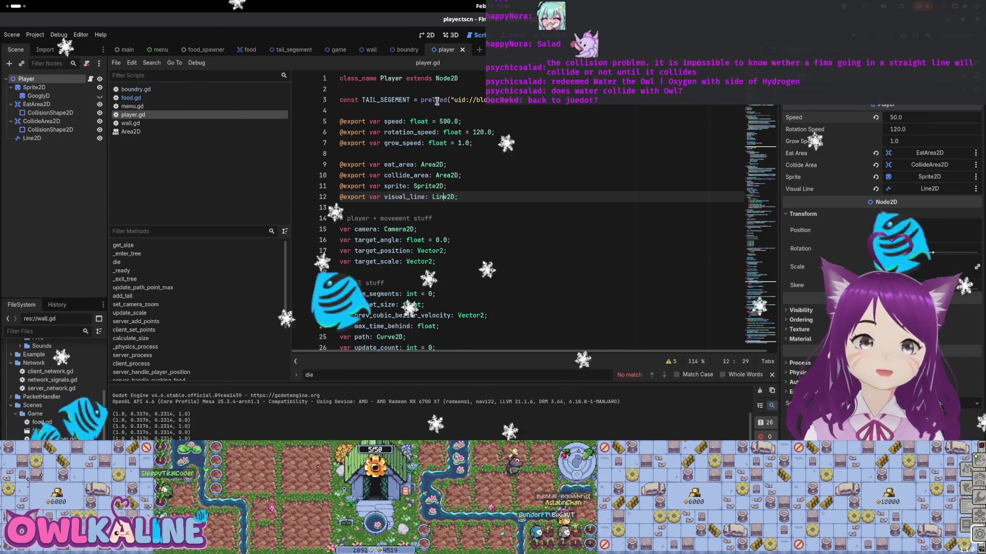
left_click(421, 164)
scroll(490, 193, "down", 2)
scroll(486, 192, "up", 2)
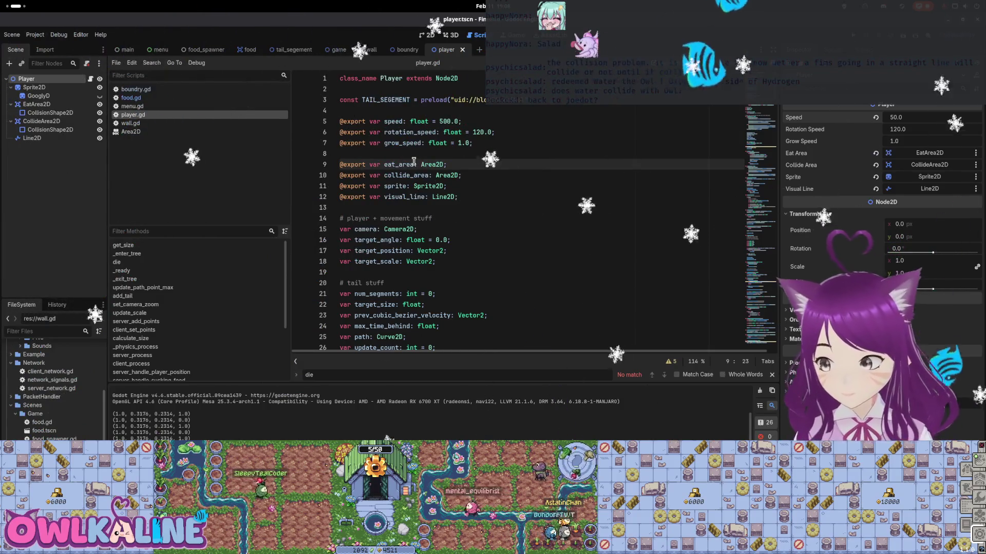
scroll(509, 185, "down", 6)
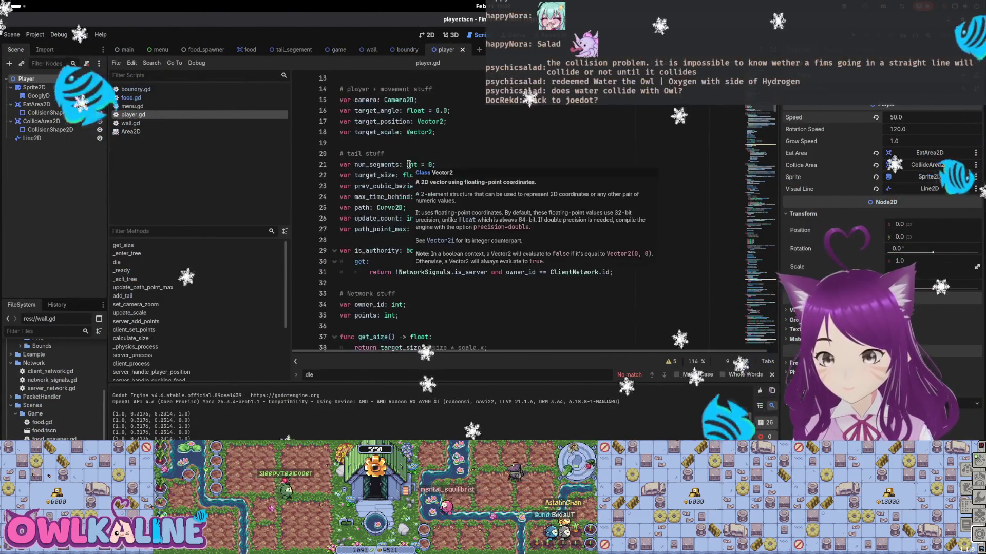
scroll(530, 185, "down", 11)
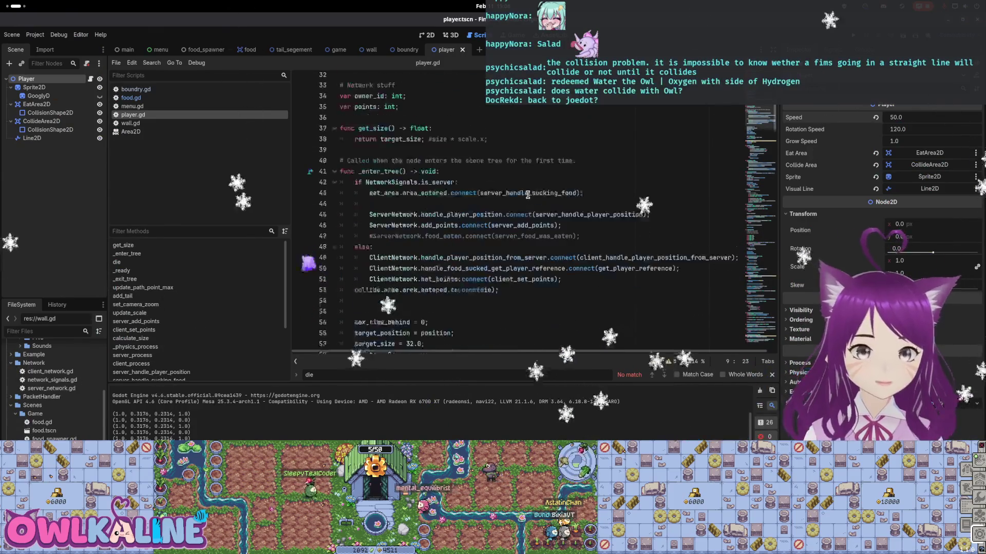
scroll(524, 196, "down", 6)
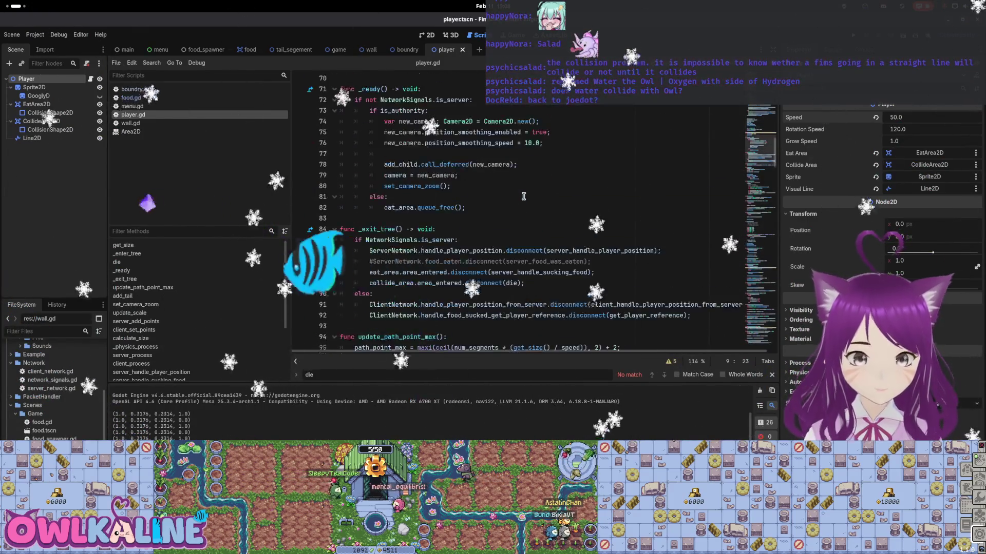
scroll(513, 205, "up", 14)
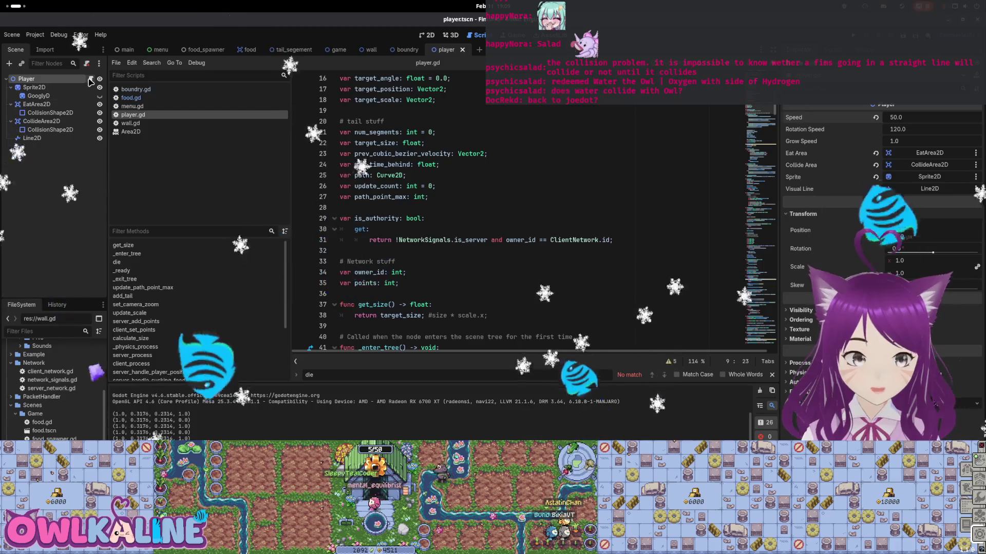
Name layer 4 'Own', add it to CollideArea2D's mask and collision layer, and save
left_click(72, 122)
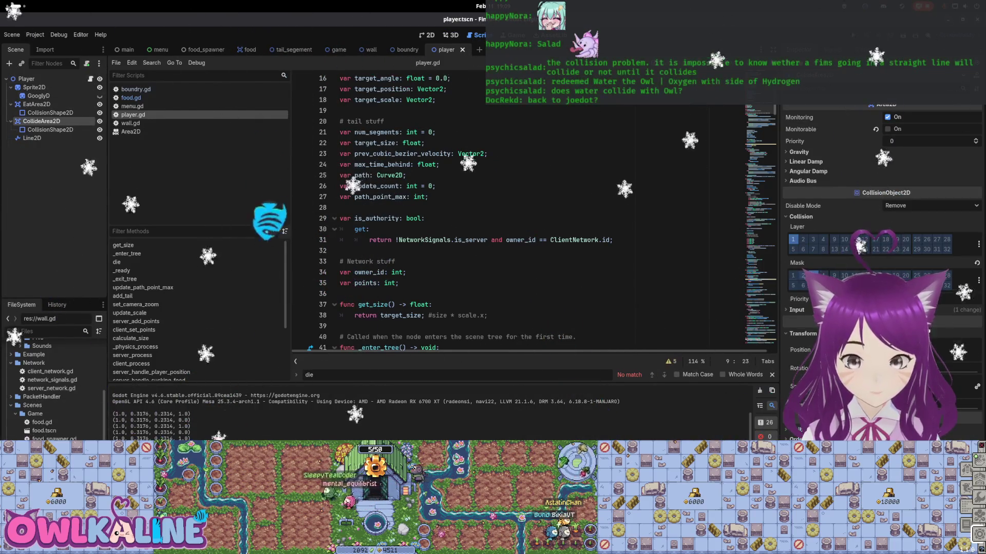
left_click(823, 275)
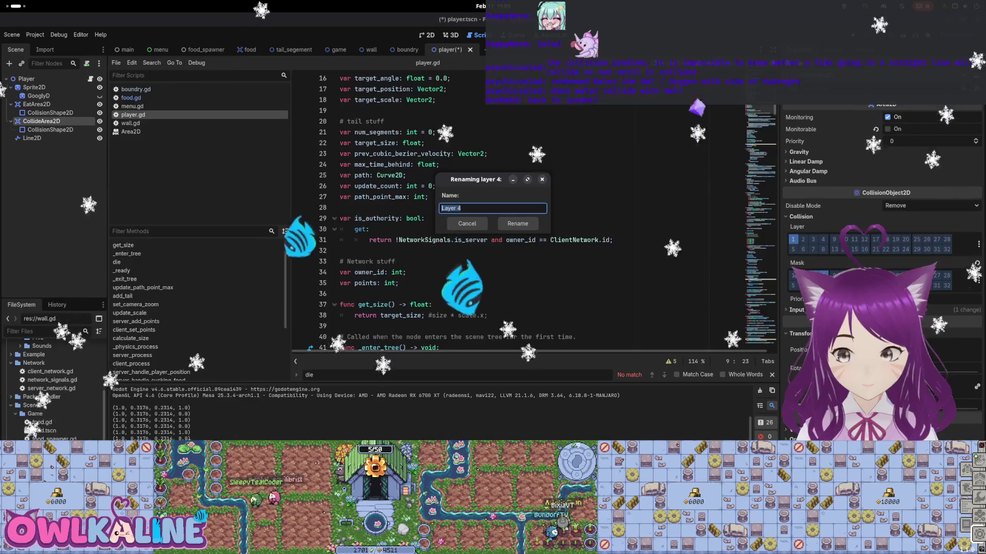
type("Own")
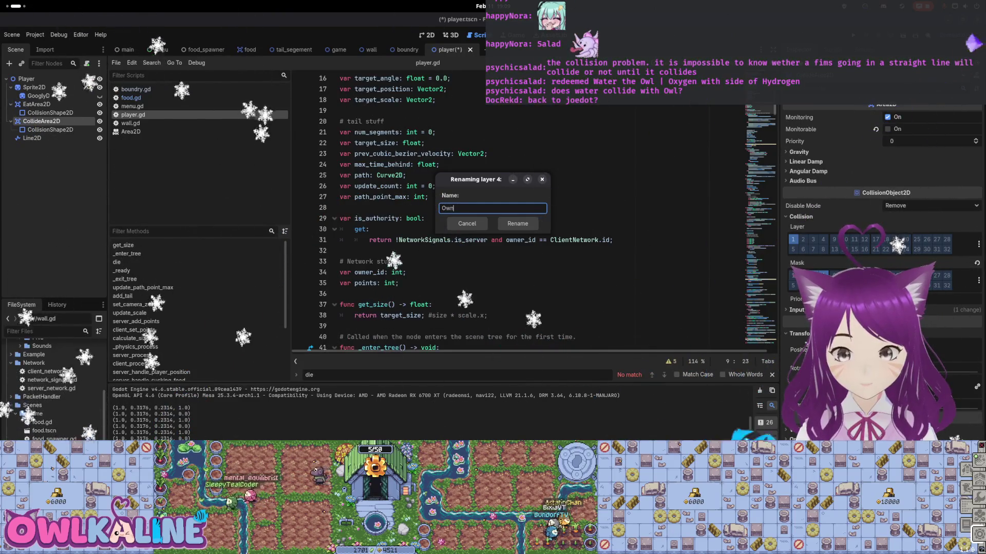
key("Return")
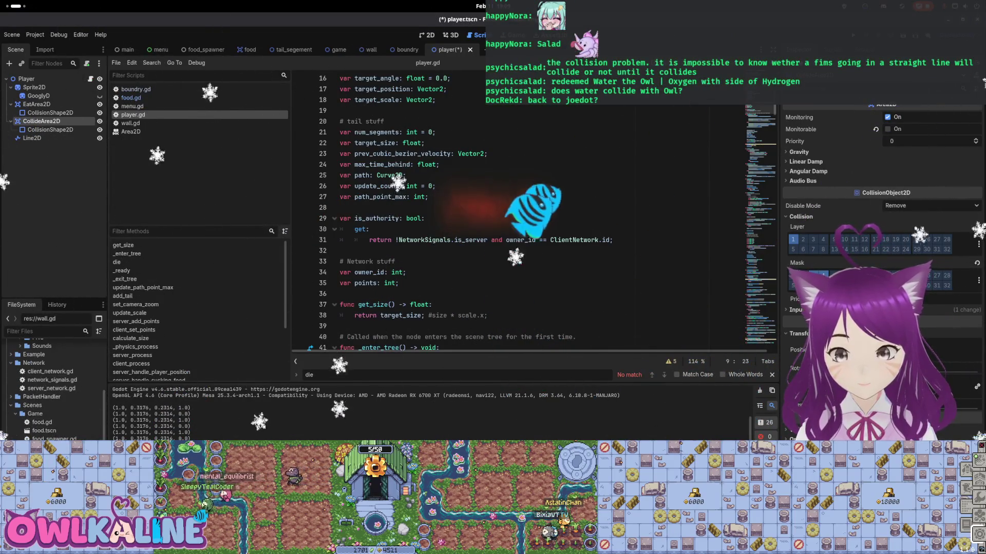
key("ctrl+s")
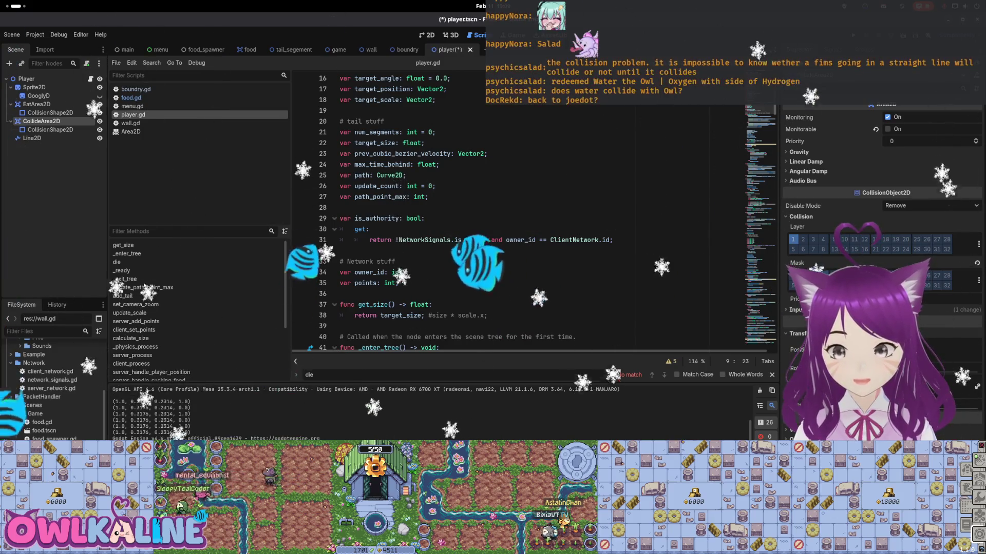
left_click(823, 240)
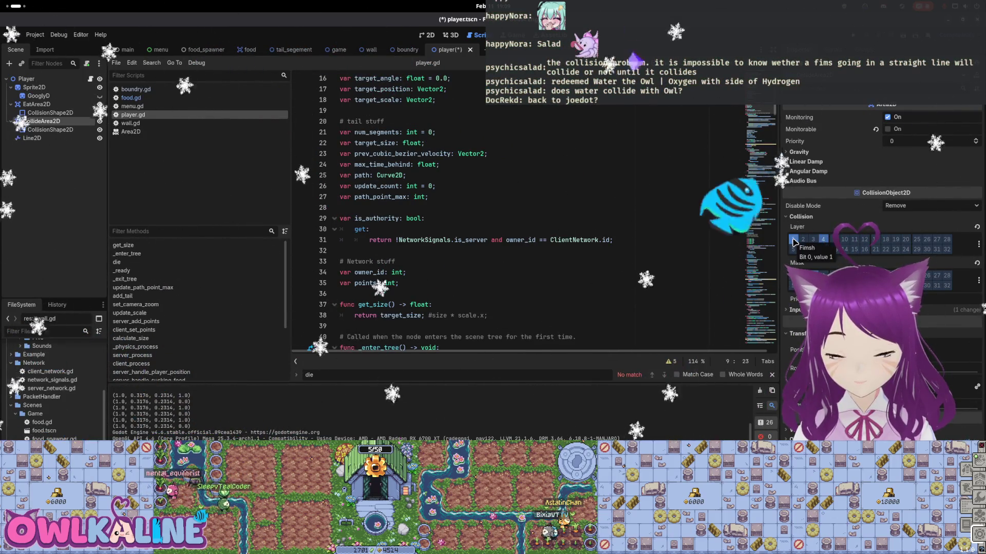
key("ctrl+s")
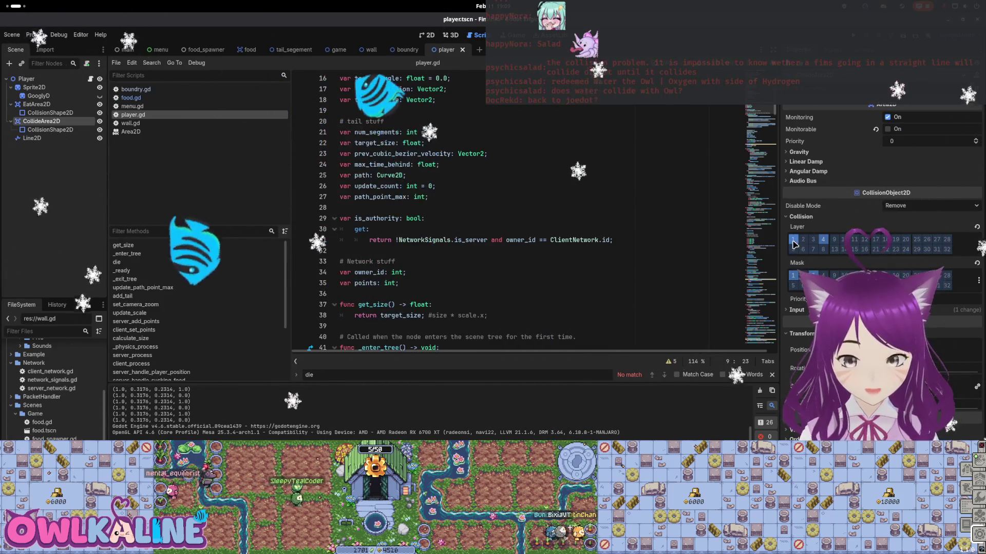
Return to the player script and scroll further down through it
left_click(499, 240)
scroll(480, 246, "down", 4)
scroll(480, 246, "down", 3)
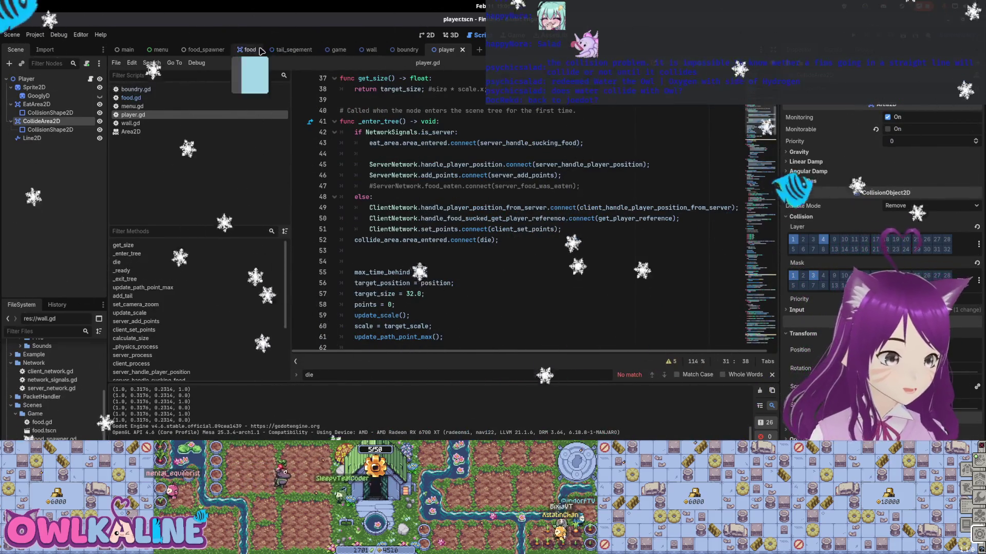
Open tail_segement.gd and insert a blank line at the start of _enter_tree
left_click(292, 49)
left_click(90, 79)
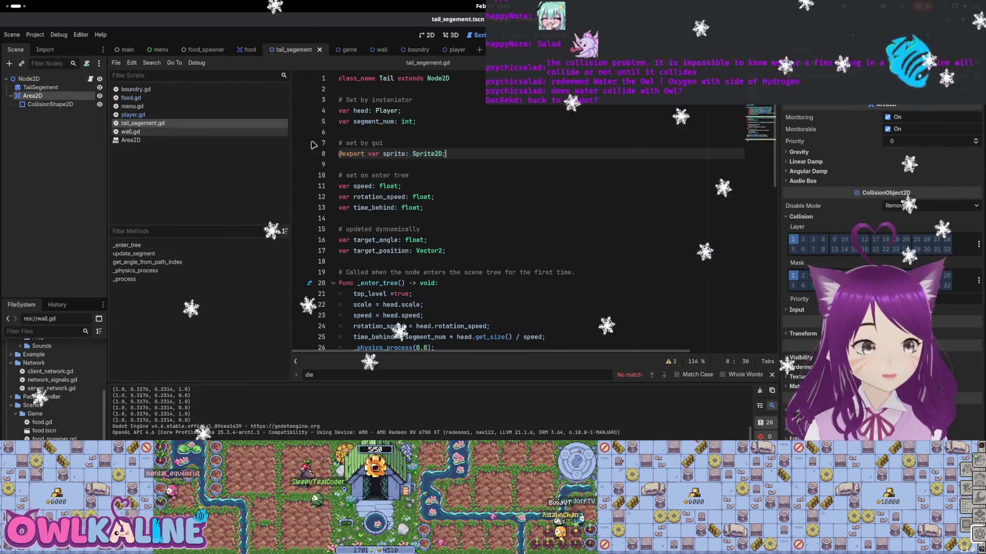
scroll(435, 180, "down", 4)
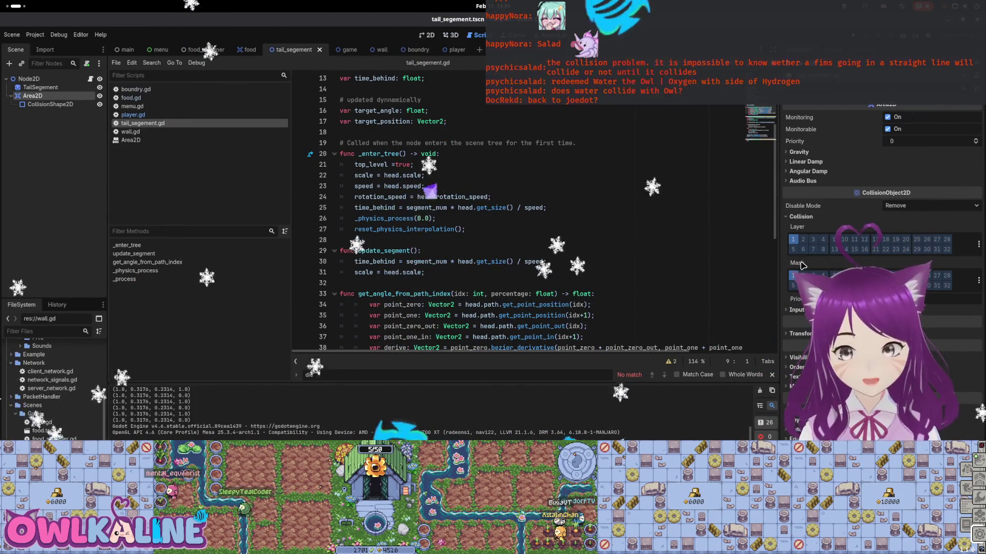
left_click(579, 208)
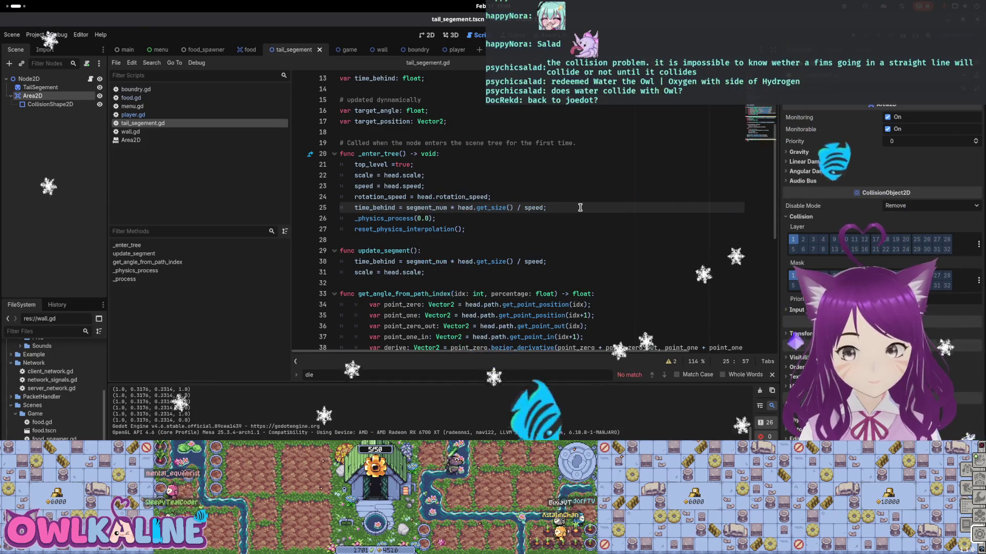
key("Up")
key("Up")
key("Up")
key("Up")
key("Return")
key("Return")
key("Up")
Write 'if head.owner_id == ClientNetwork.id:' as the first line of _enter_tree
type("if")
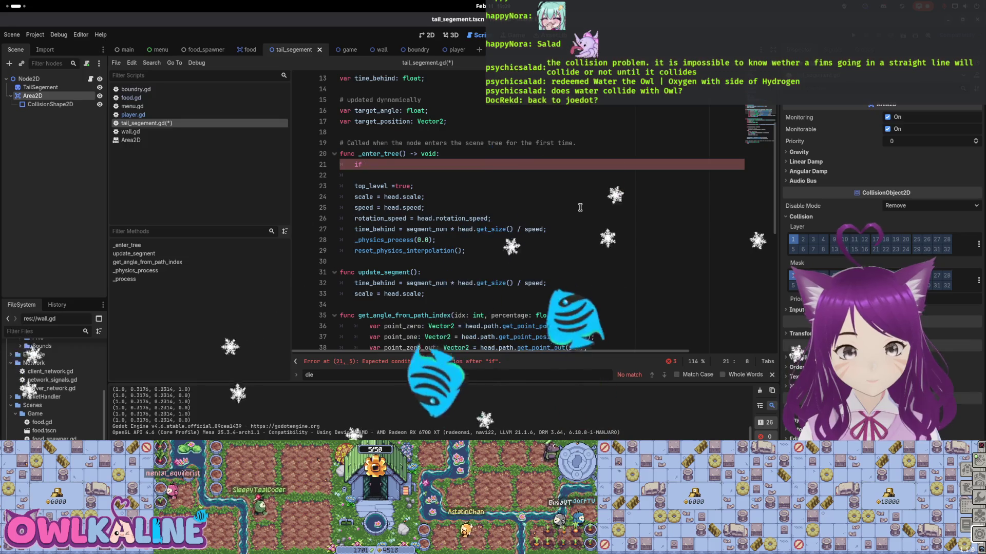
type(" head.")
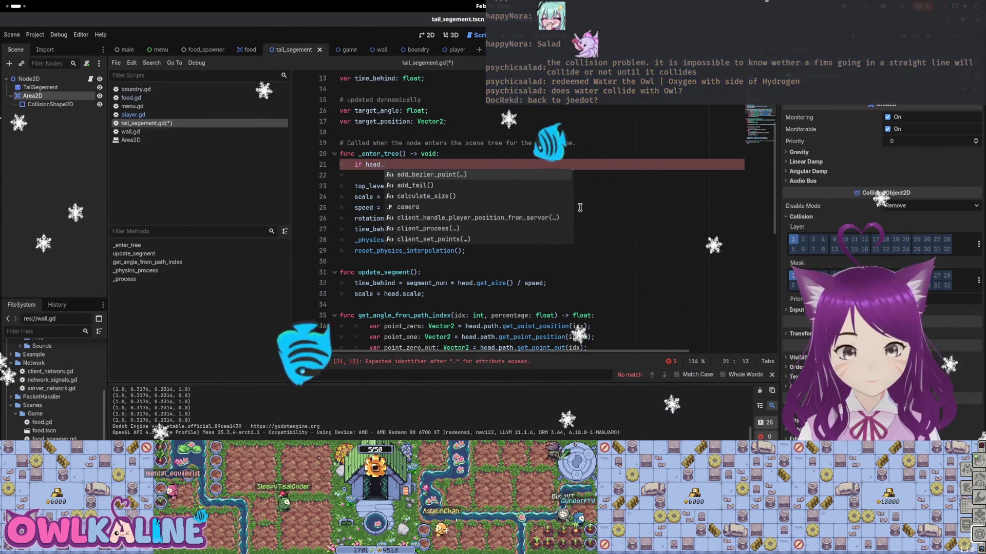
type("owner_id")
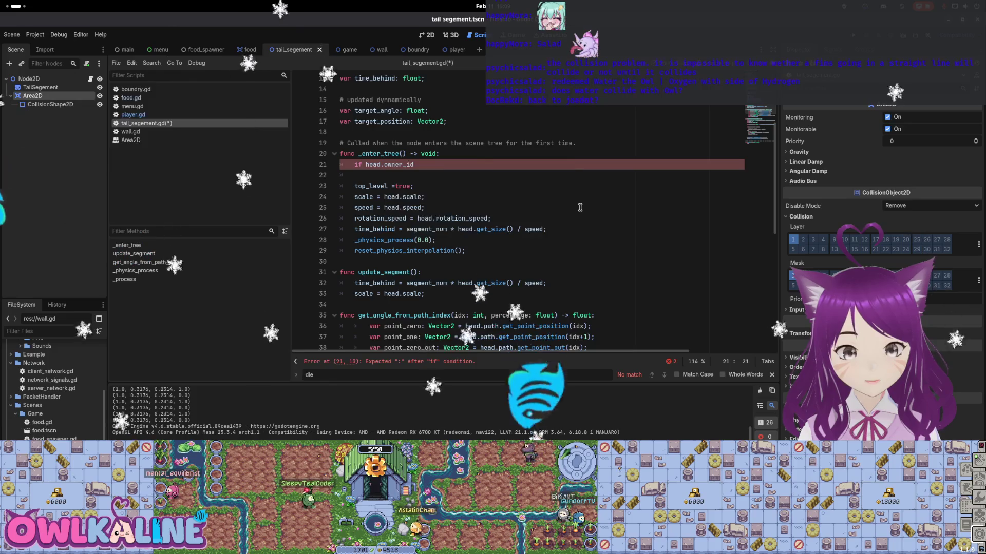
type(" == Clien")
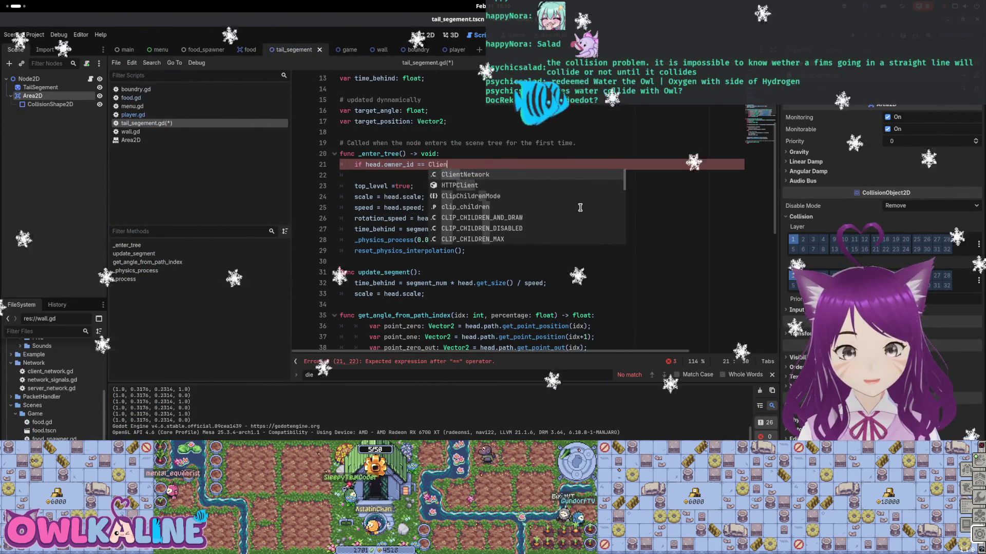
key("Return")
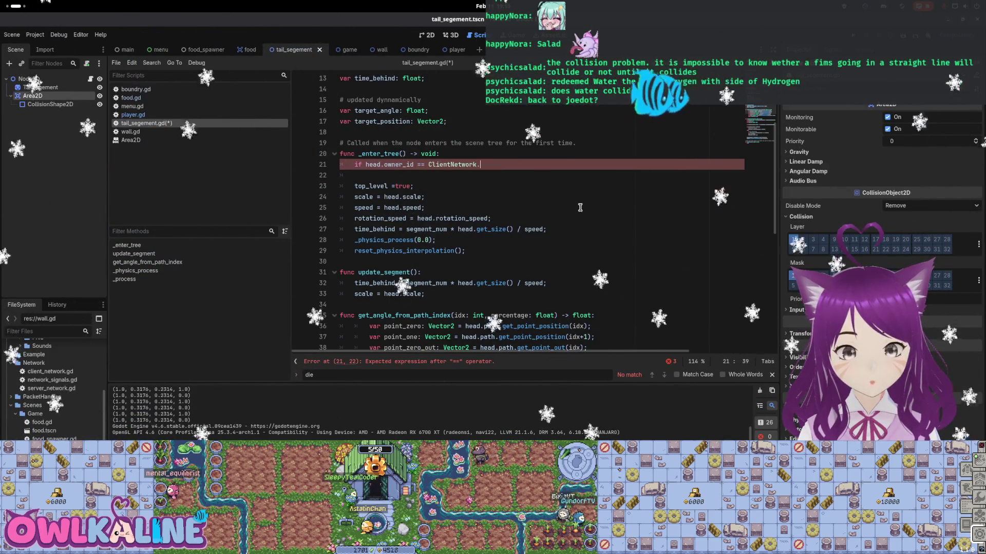
type(".i")
key("Return")
type(":")
key("Return")
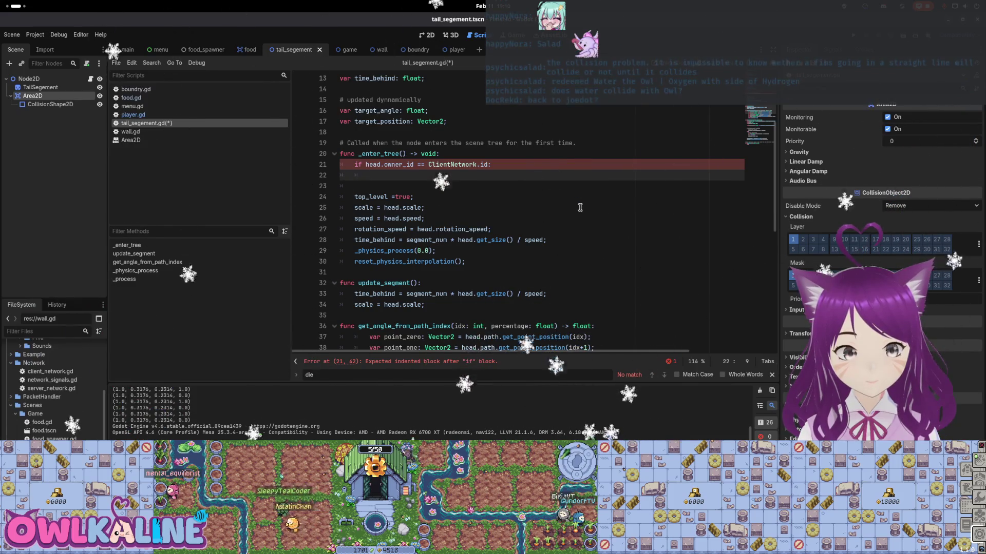
scroll(580, 207, "up", 4)
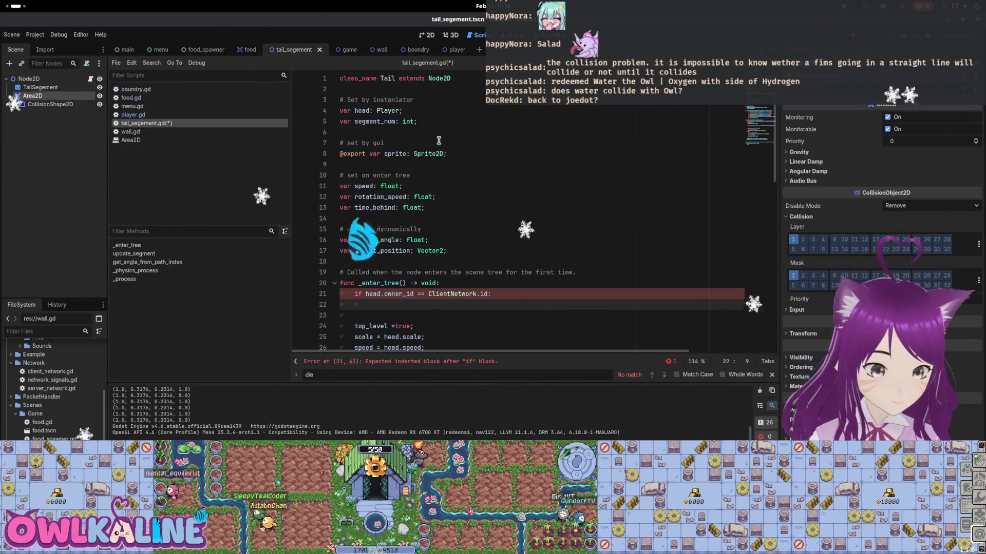
left_click(464, 152)
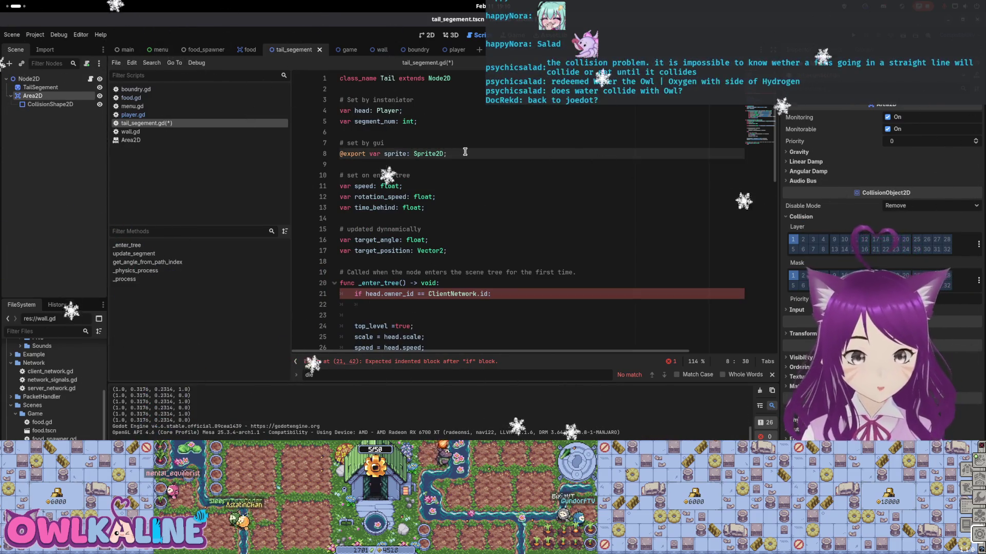
key("Return")
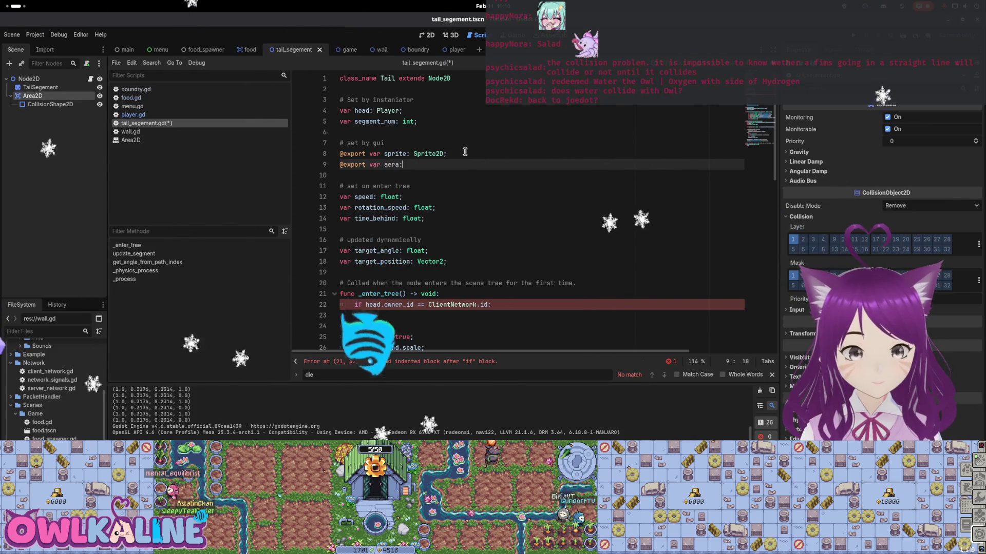
key("BackSpace")
key("BackSpace")
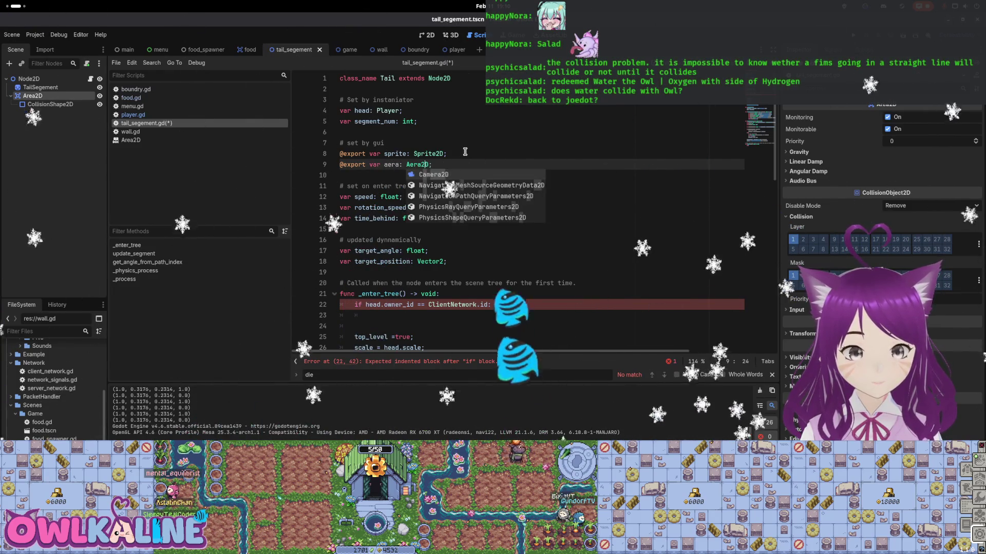
key("ctrl+s")
key("Escape")
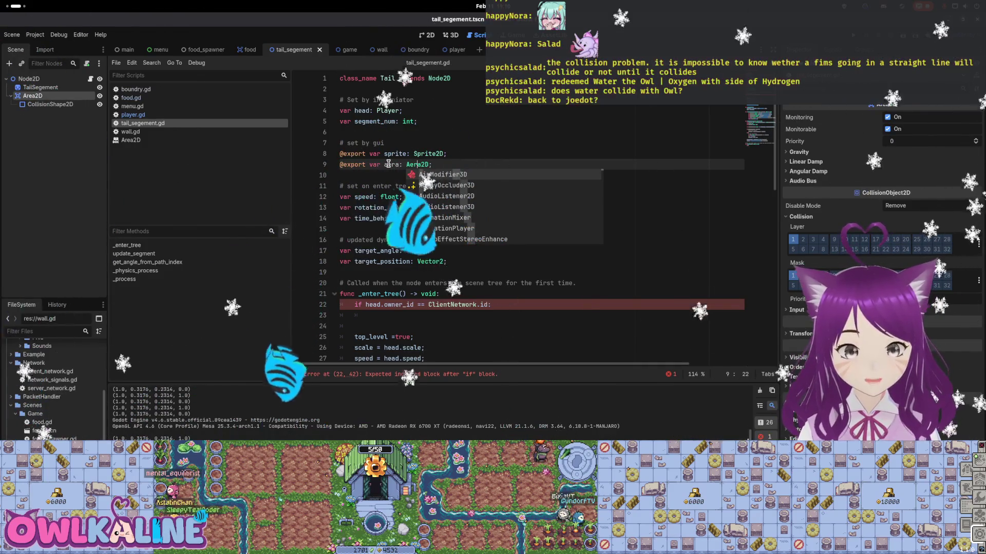
key("Left")
key("Left")
key("Left")
type("area")
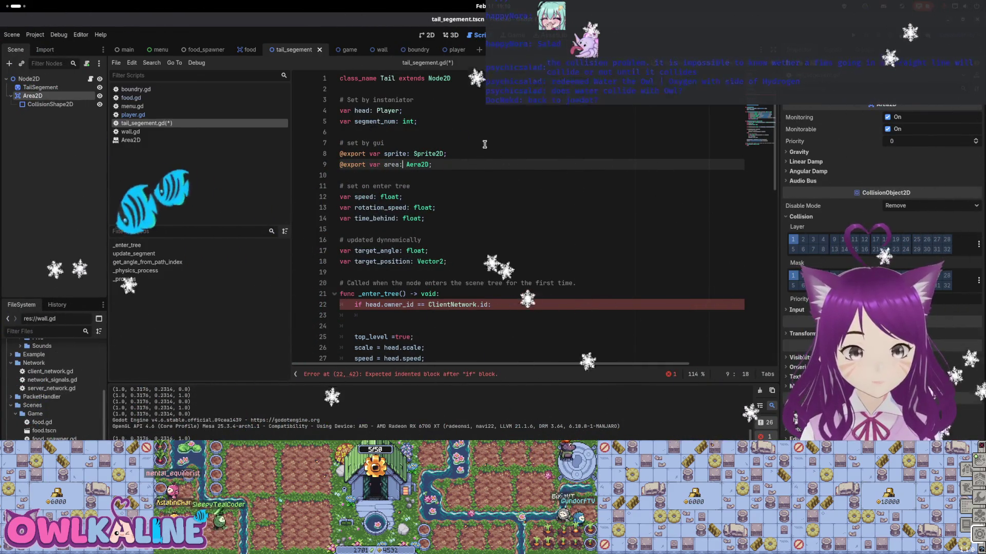
key("Right")
key("Right")
key("Escape")
key("ctrl+s")
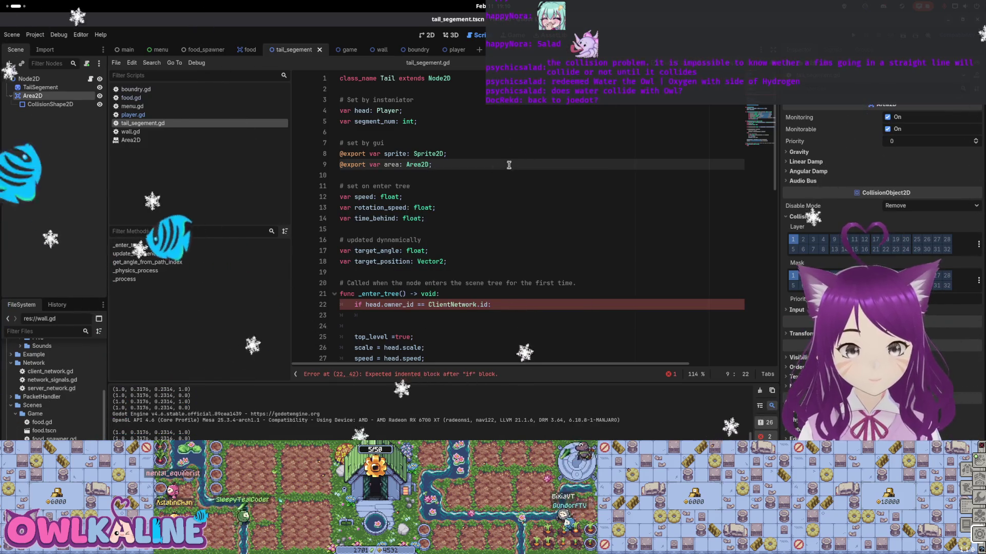
Put 'pass;' inside the empty owner-check if block and save
scroll(450, 184, "down", 2)
left_click(434, 251)
type("pass;")
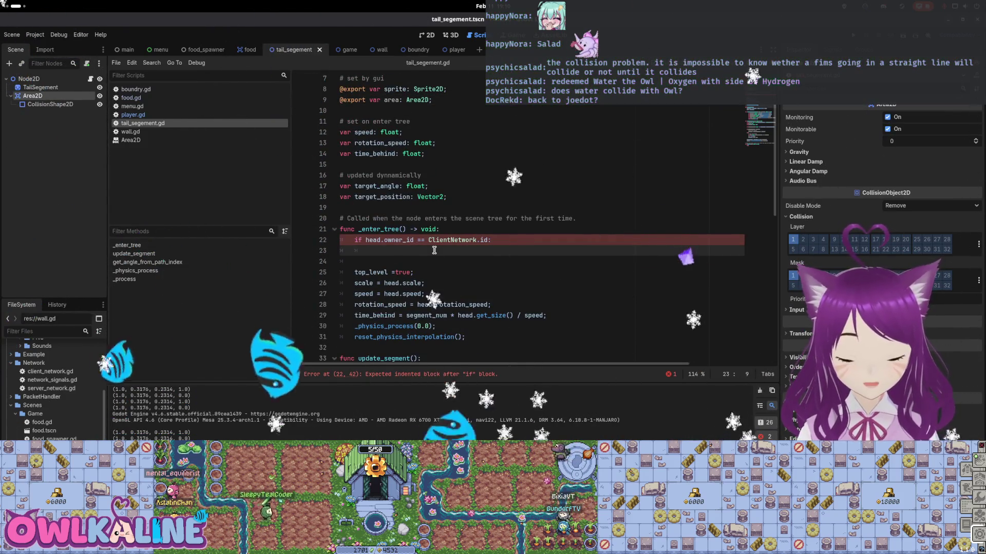
key("ctrl+s")
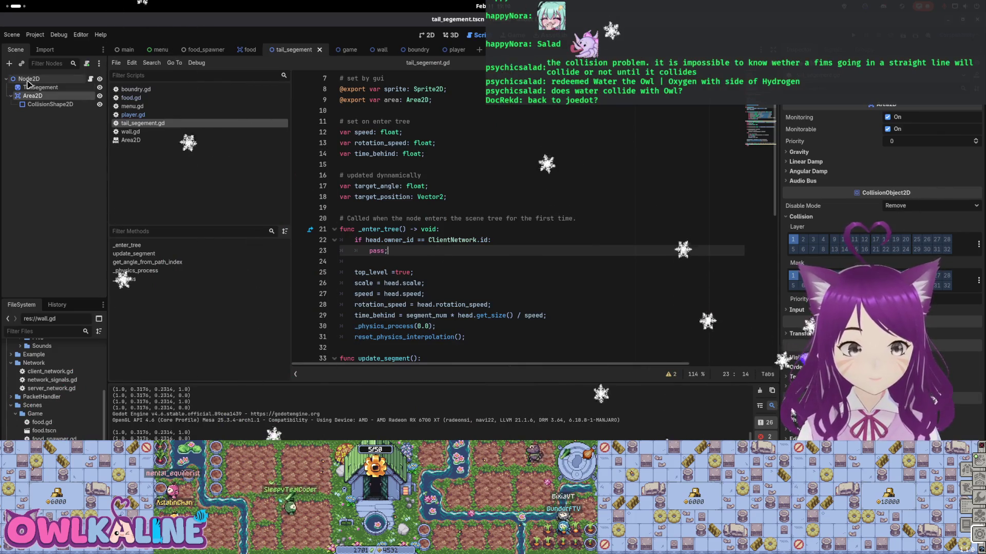
Assign the Area2D node to the TailSegement root's Area property and save
left_click(32, 87)
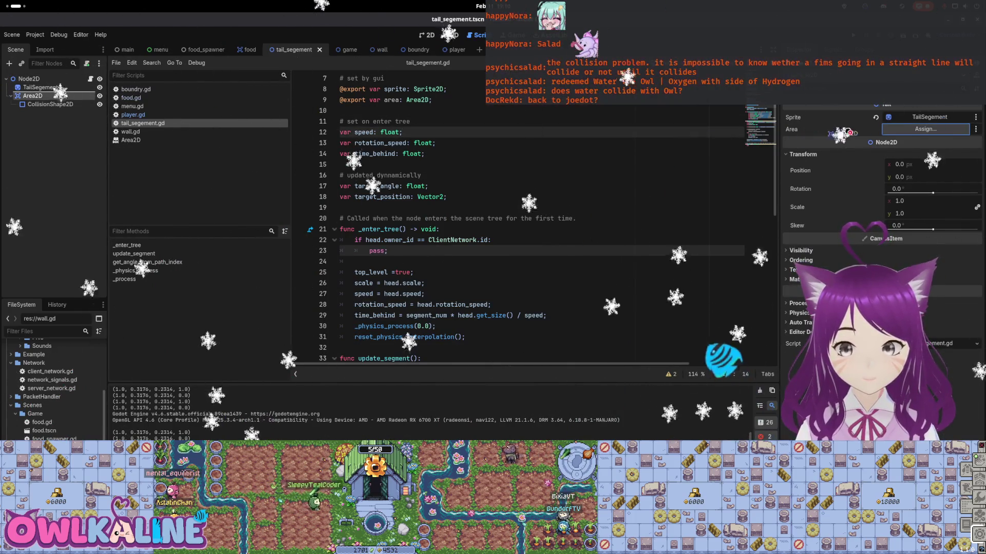
left_click_drag(813, 129, 816, 130)
key("ctrl+s")
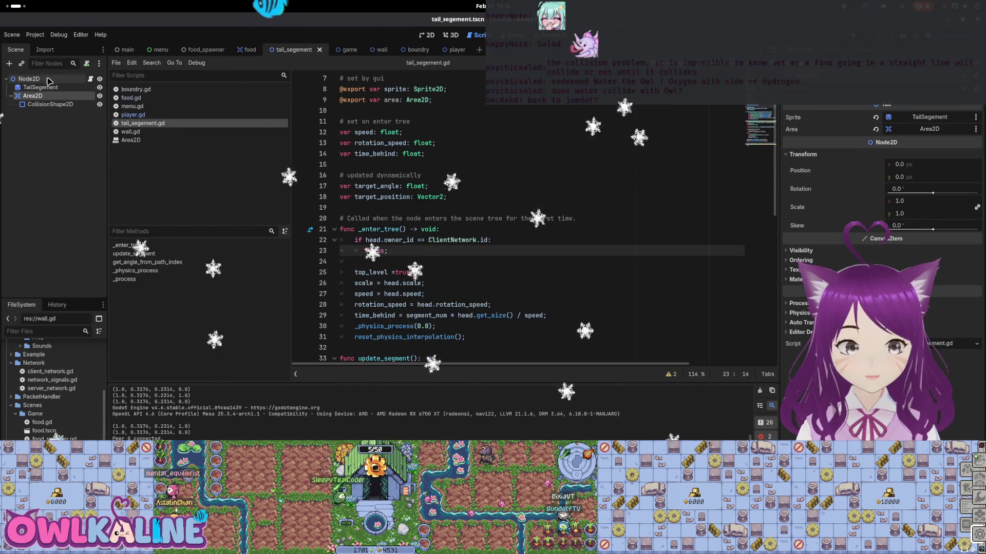
Replace pass with 'area.set_collision_mask_value(1, false);' in the if block
left_click(424, 240)
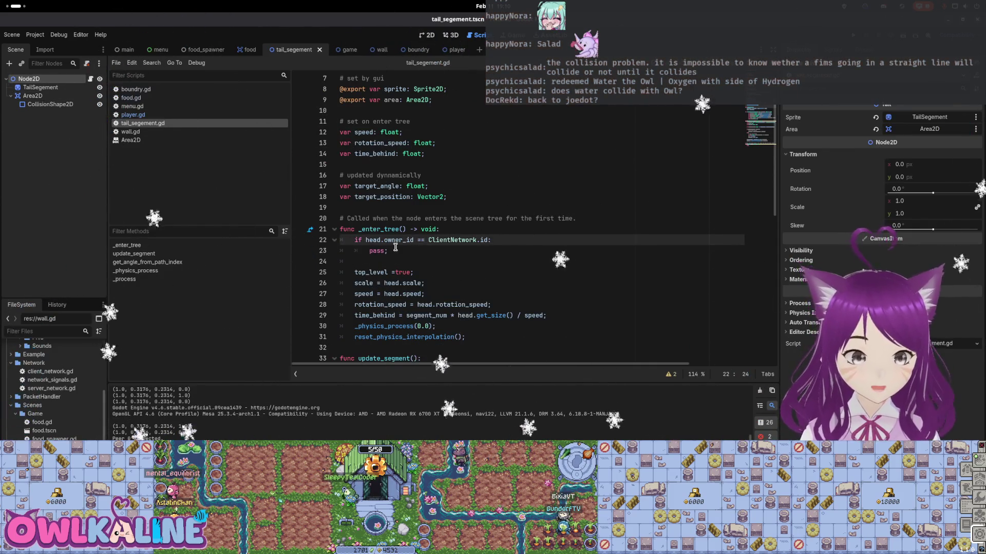
left_click_drag(395, 249, 369, 250)
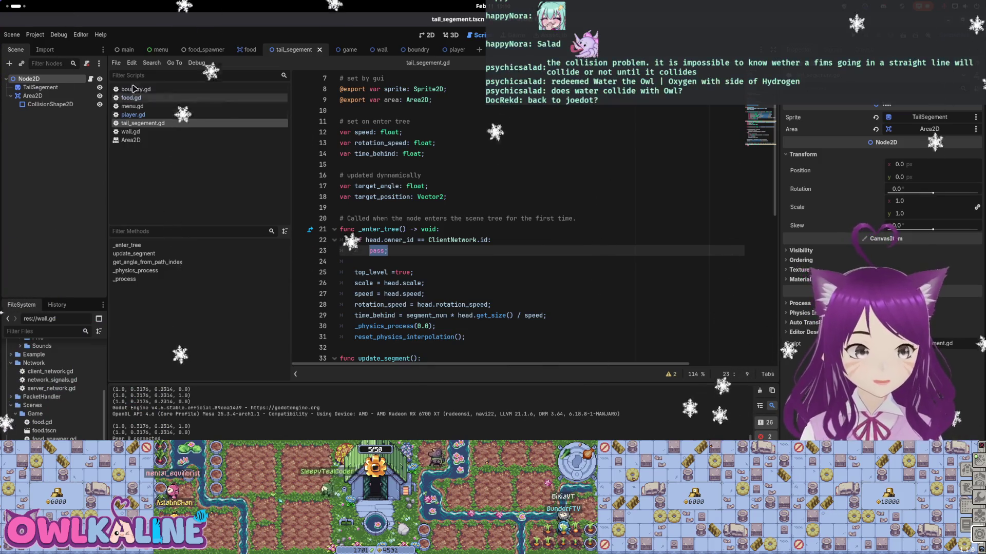
left_click(33, 96)
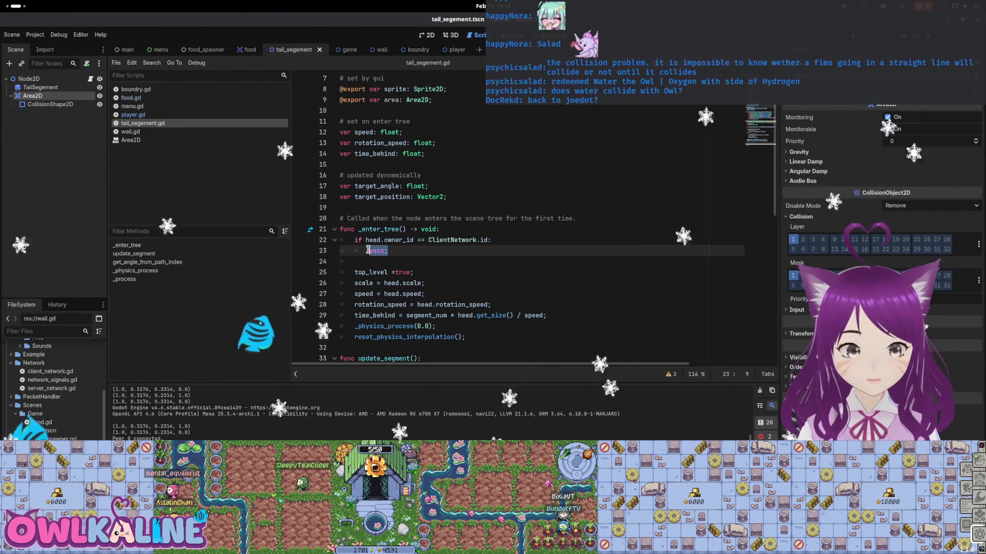
type("area")
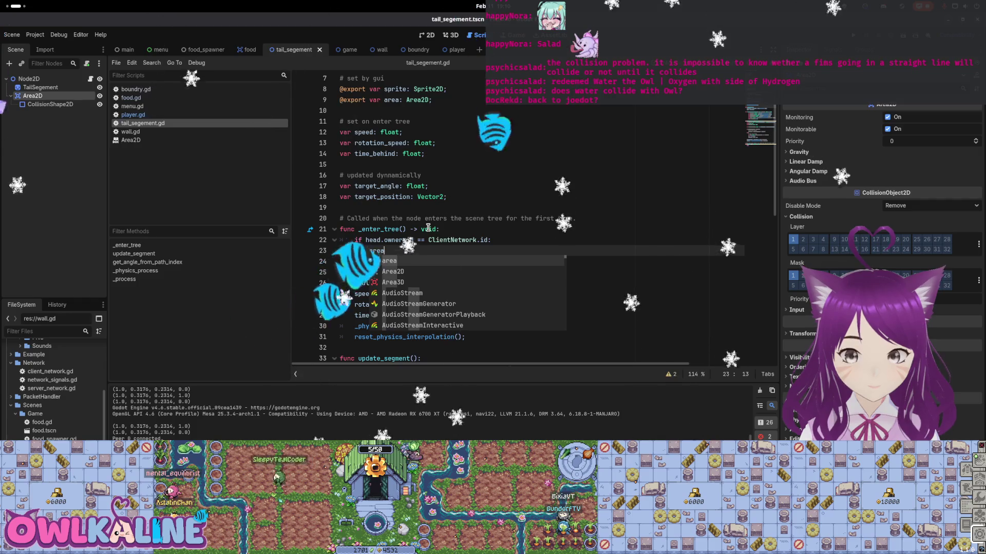
type(".mas")
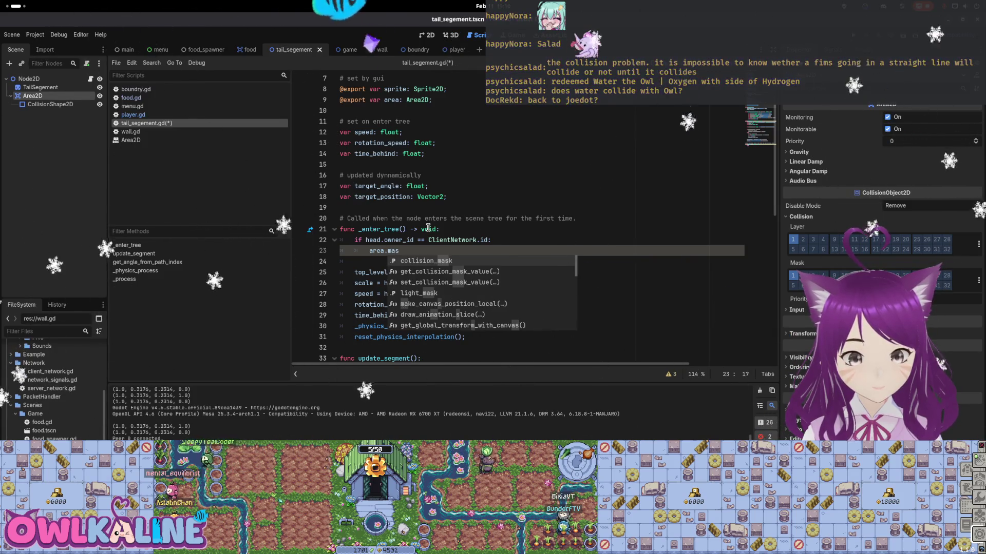
key("Return")
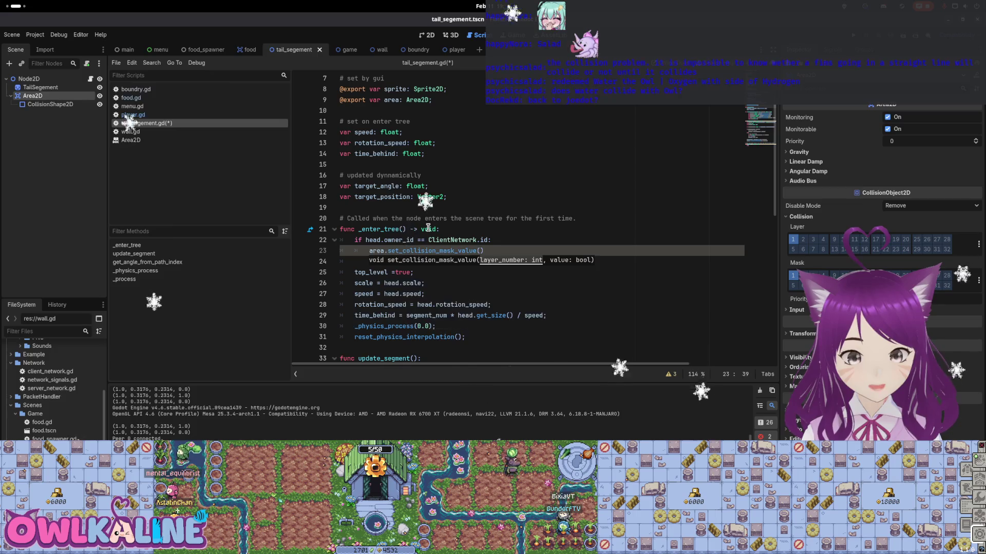
type("1")
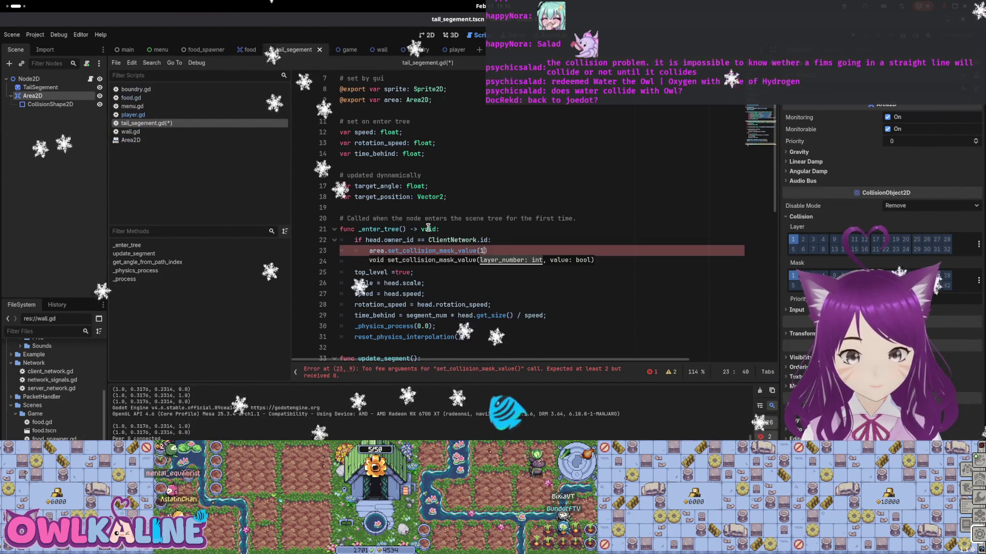
key("Return")
key("End")
type(";")
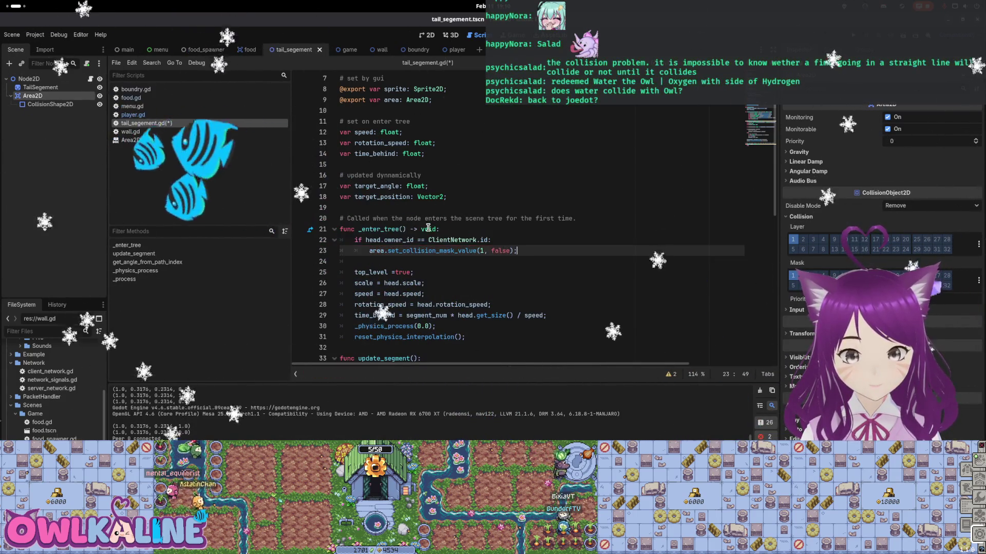
Duplicate it below as 'area.set_collision_mask_value(4, true);' and save the script
key("shift+Home")
key("ctrl+c")
key("End")
key("Return")
key("ctrl+v")
key("ctrl+Left")
key("ctrl+Left")
key("shift+Right")
type("4")
key("ctrl+Right")
key("ctrl+shift+Right")
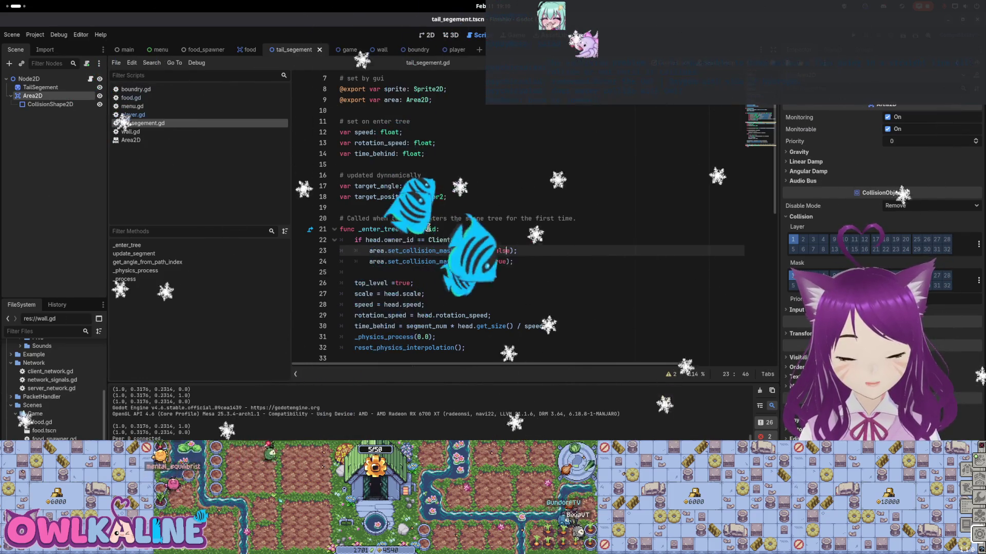
key("ctrl+shift+Return")
key("ctrl+s")
Add a '# dont collide with self' comment above the first mask line
type("# own tail")
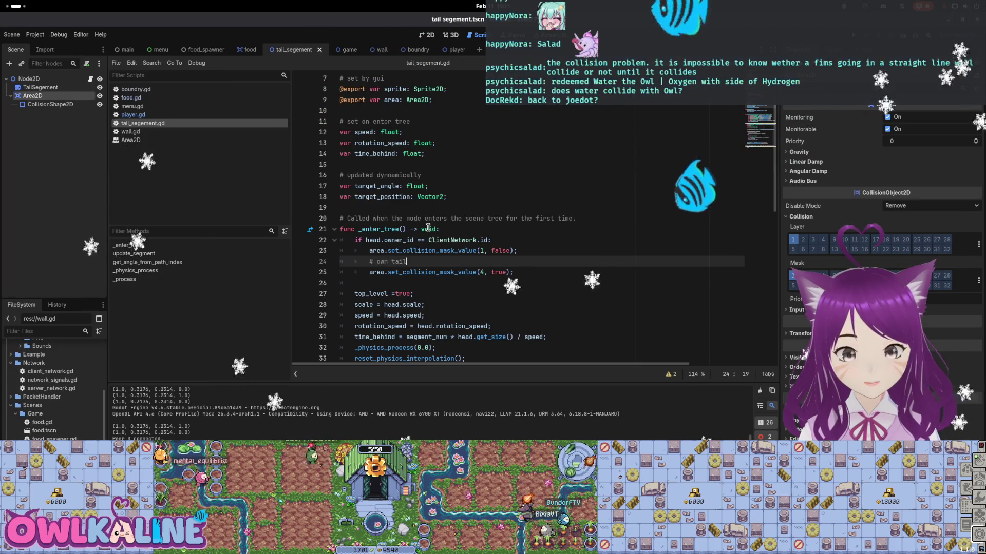
key("Up")
key("ctrl+shift+Return")
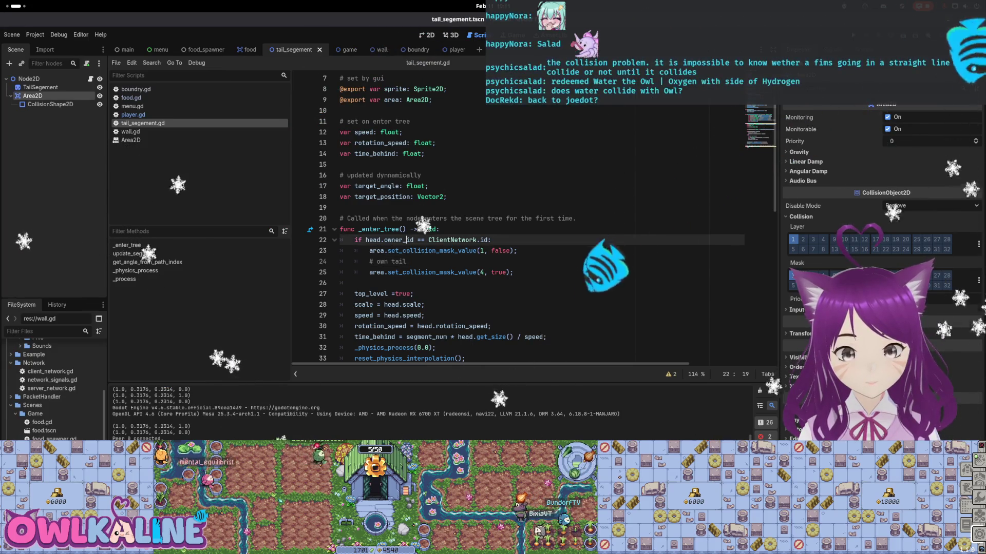
type("t c")
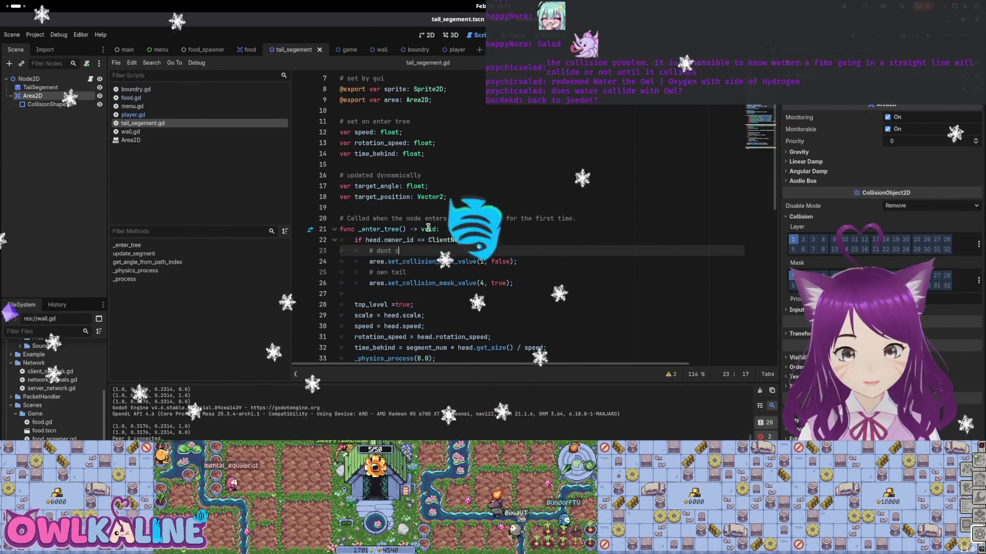
type("ollf")
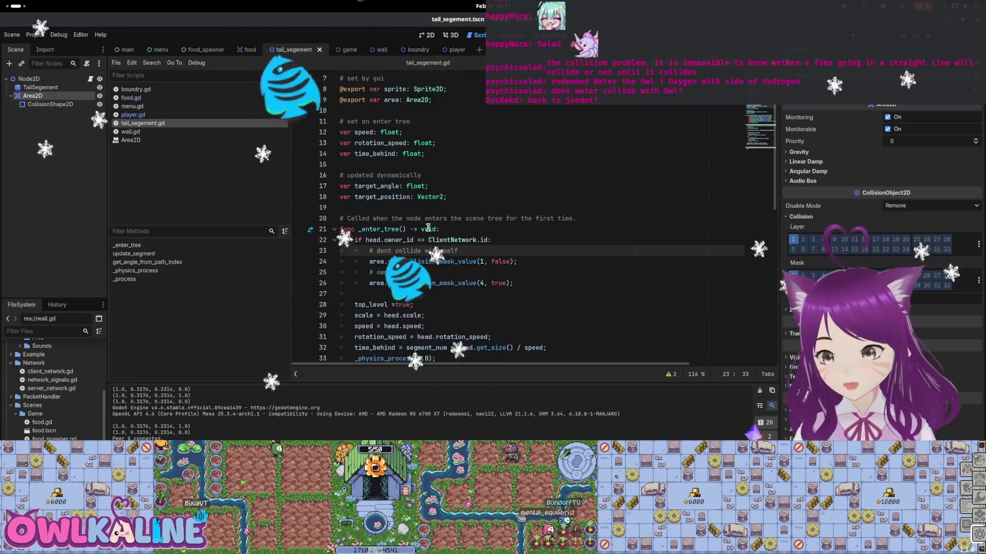
mouse_move(516, 283)
left_mouse_down()
mouse_move(321, 254)
mouse_move(315, 243)
left_mouse_up()
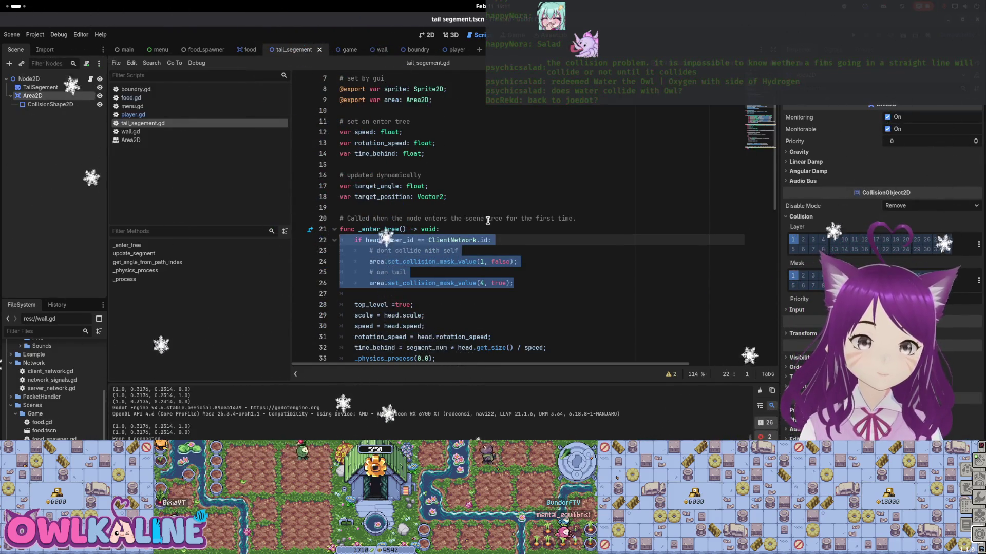
Delete the selected owner-check block from _enter_tree and save tail_segement.gd
key("BackSpace")
key("BackSpace")
key("Delete")
key("ctrl+s")
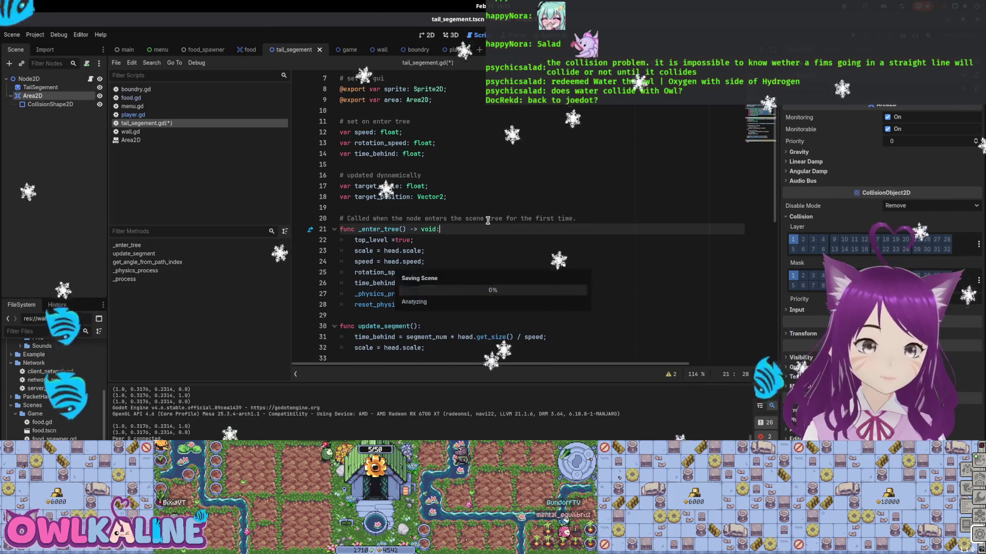
left_click(31, 78)
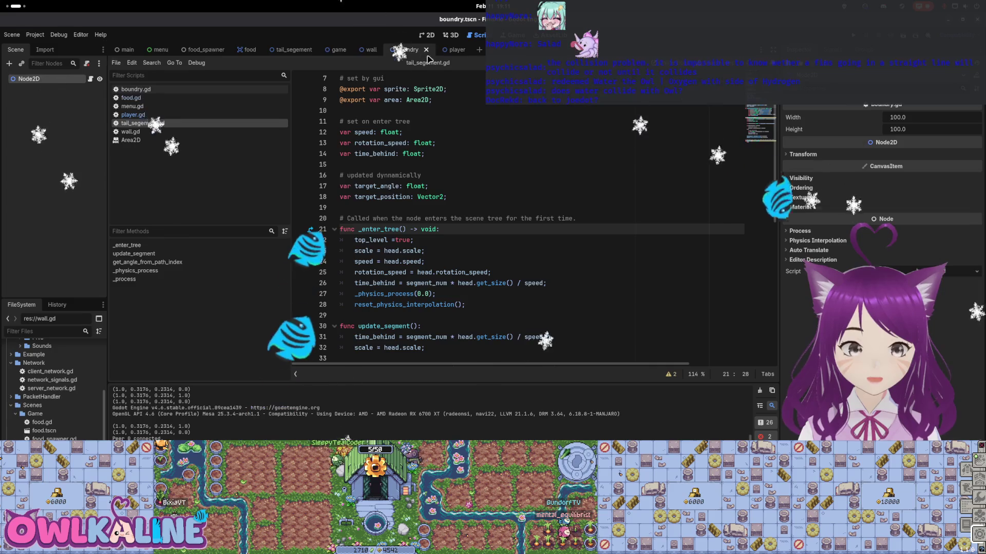
Switch to the player scene, look over its script, and save player.tscn
left_click(446, 49)
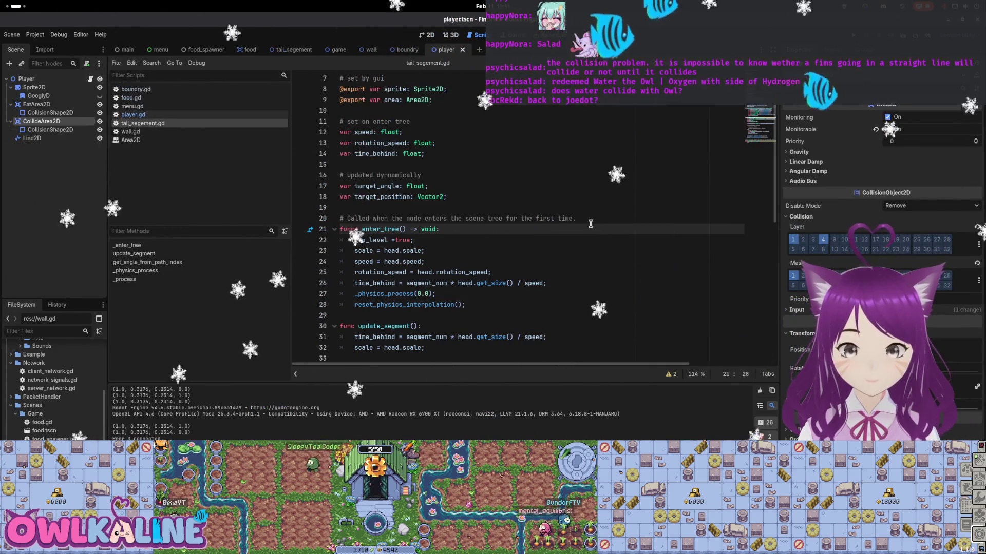
left_click(689, 197)
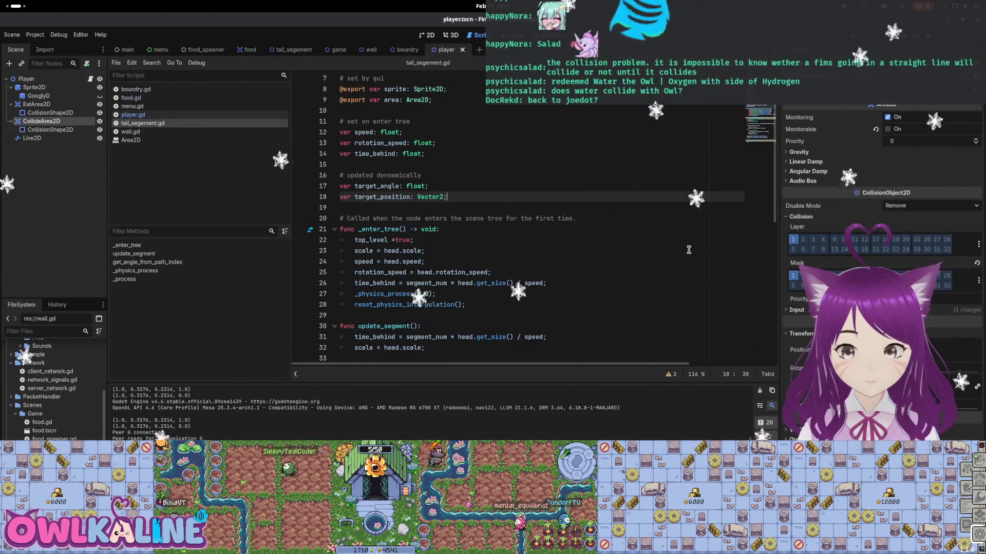
left_click(646, 220)
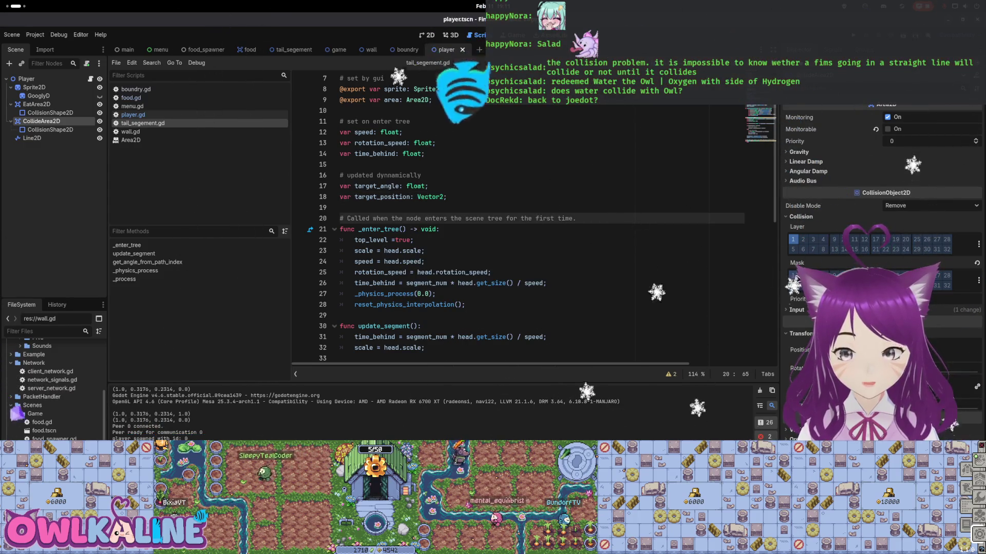
left_click(519, 168)
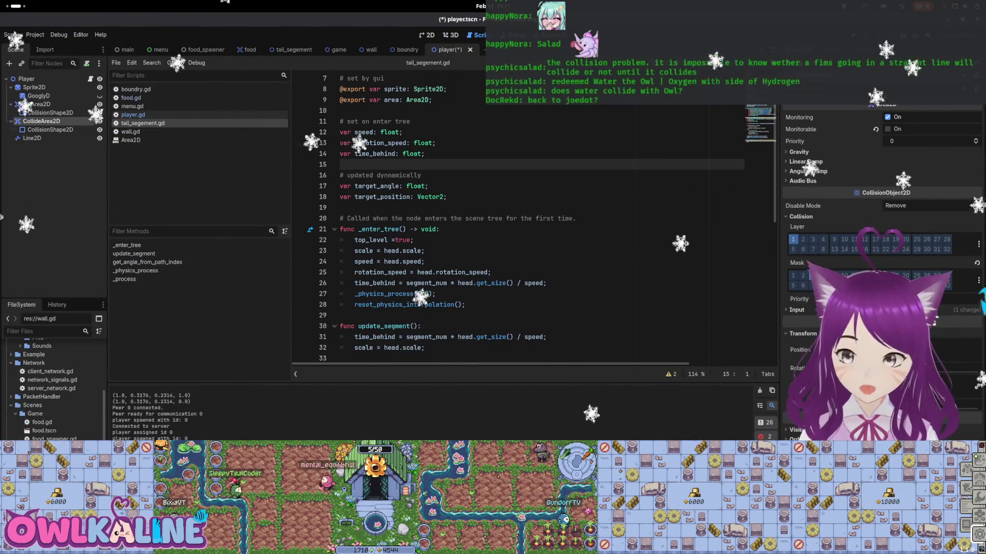
key("ctrl+s")
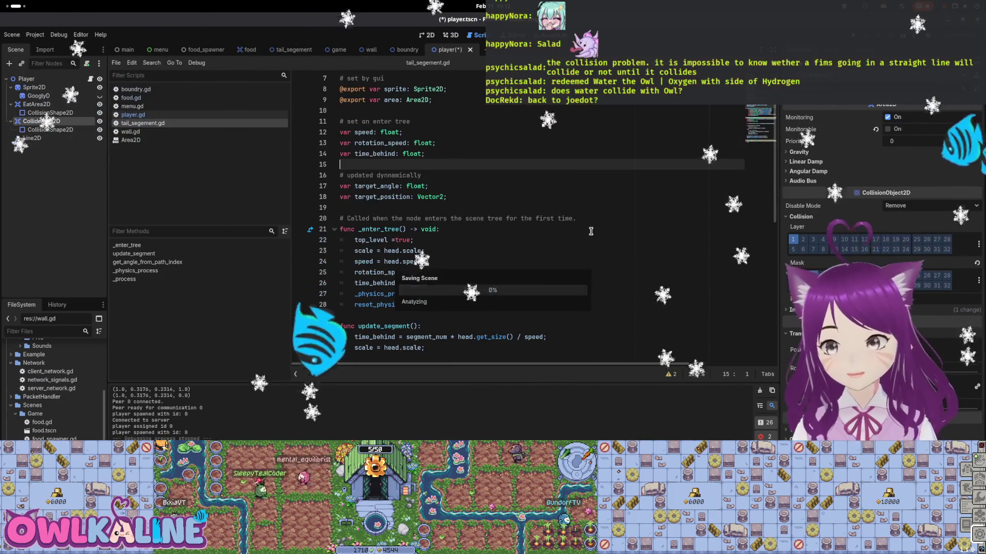
left_click(619, 251)
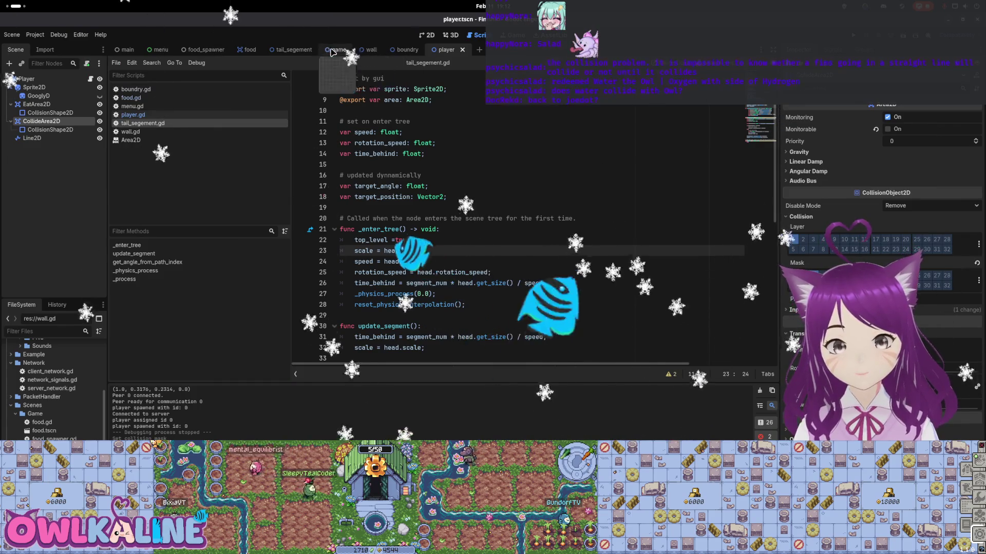
left_click(294, 50)
Select the tail's Area2D, then run the game with Server and Client instances and stop it
left_click(80, 93)
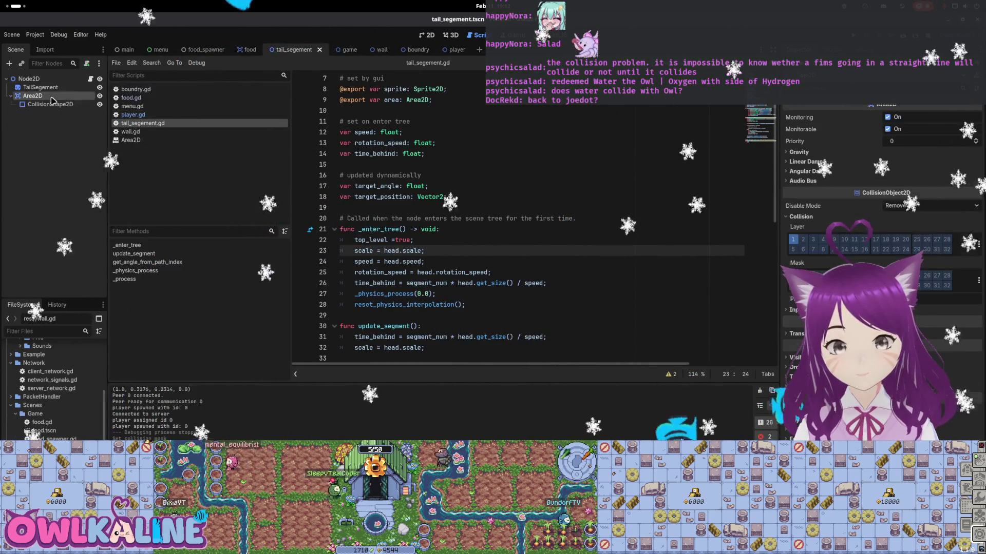
left_click(567, 197)
key("F5")
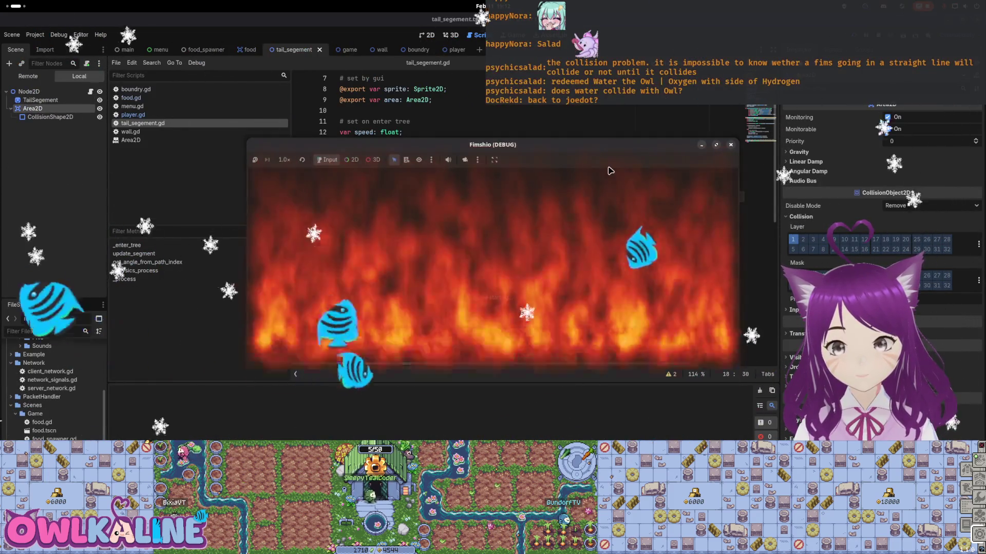
left_click(479, 293)
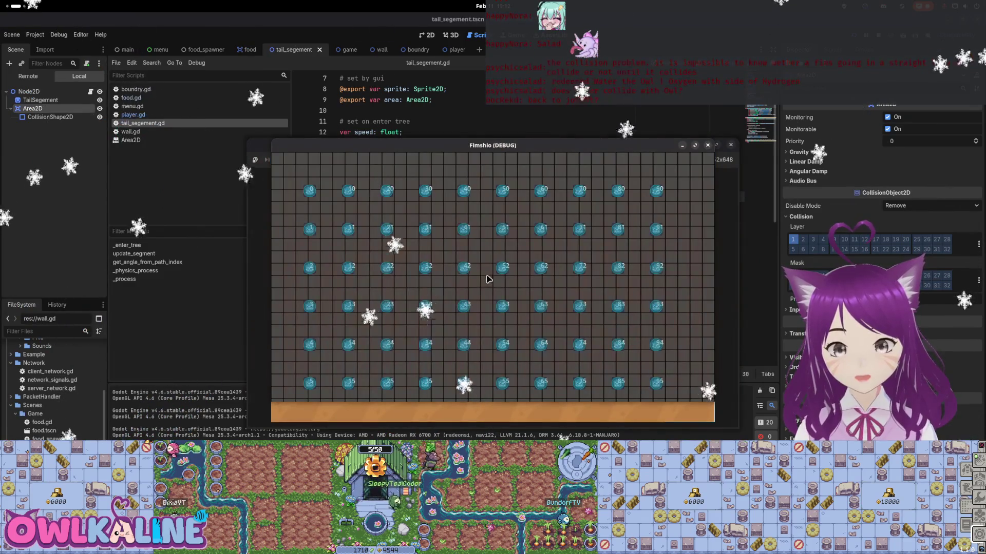
left_click(488, 262)
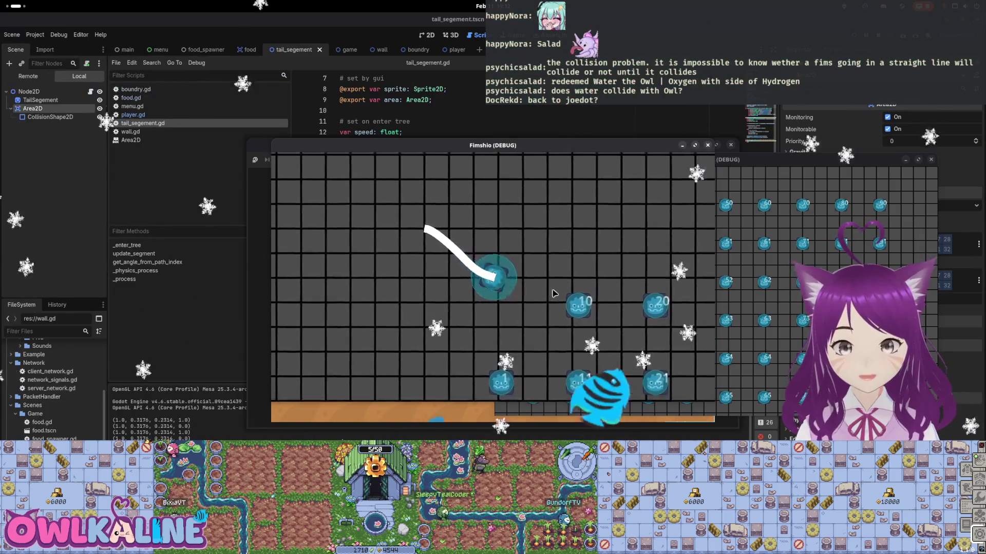
key("F8")
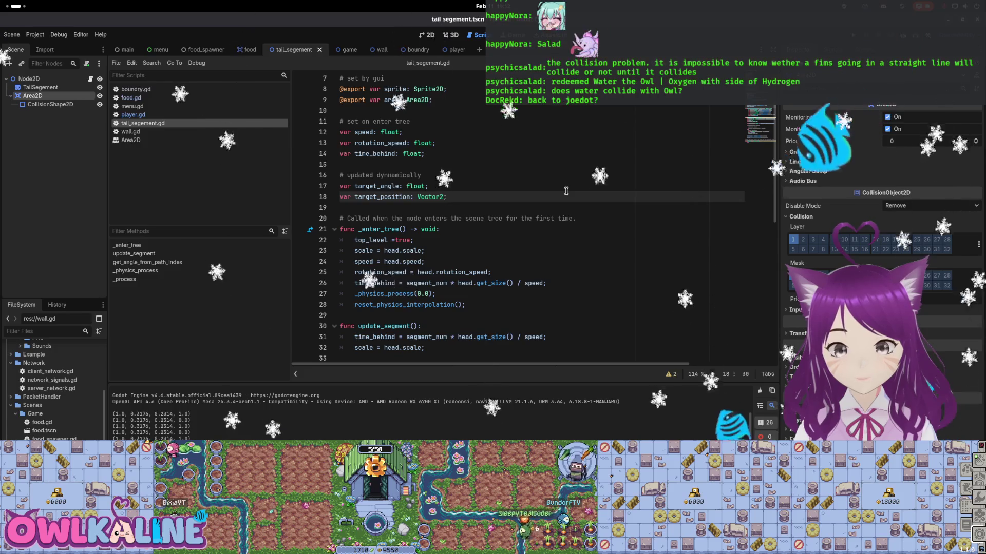
key("F5")
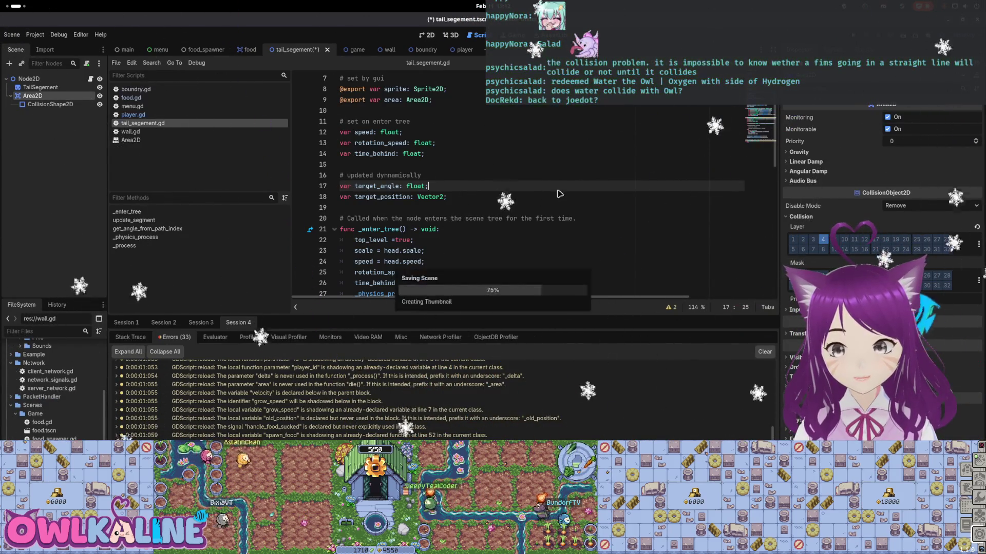
Relaunch the game as a client, compare both instances, stop it, and show the window overview
key("F5")
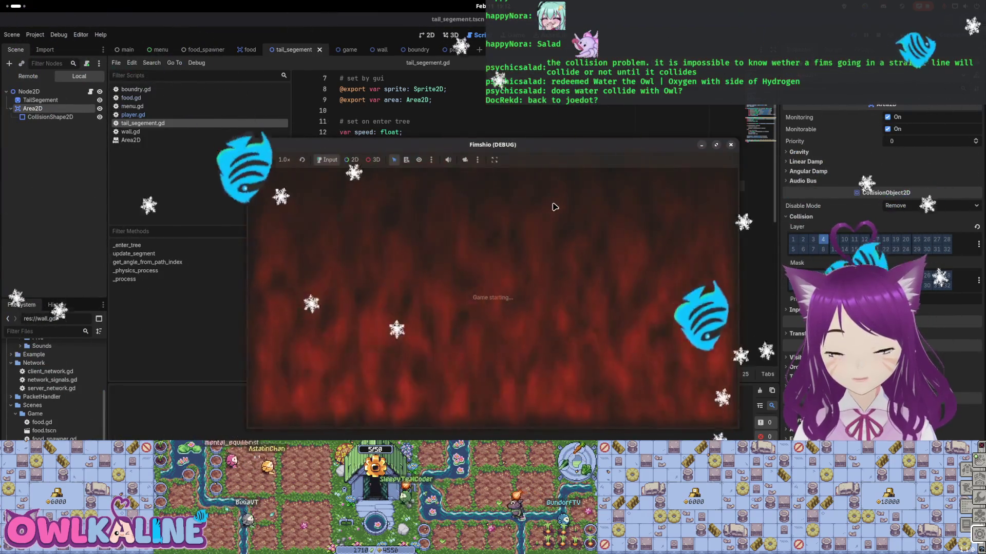
left_click(489, 259)
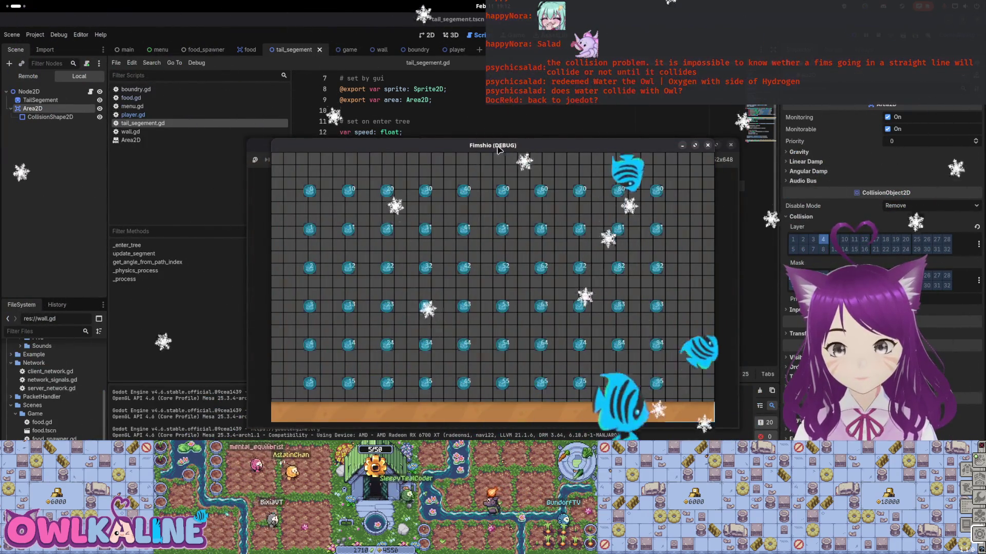
left_click_drag(497, 149, 701, 149)
left_click(488, 277)
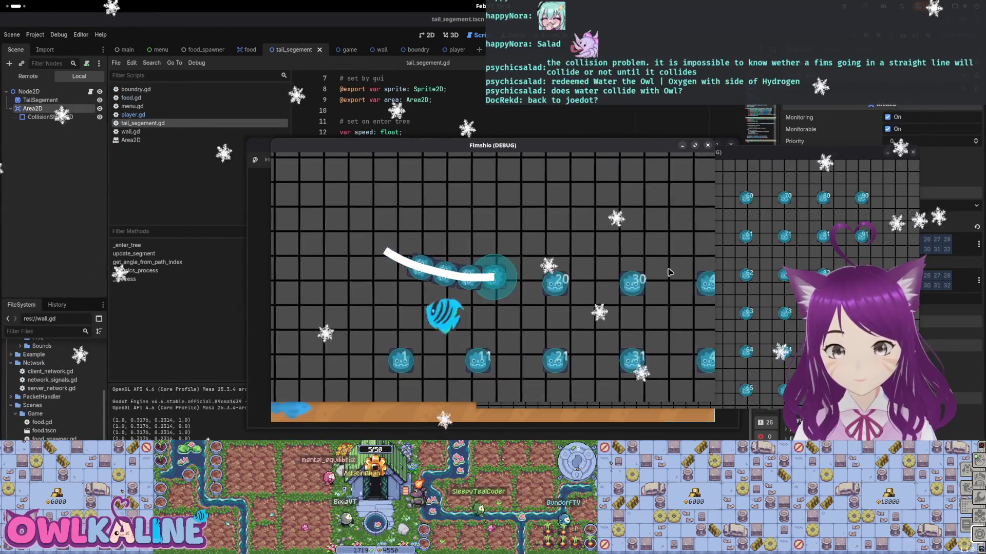
key("F8")
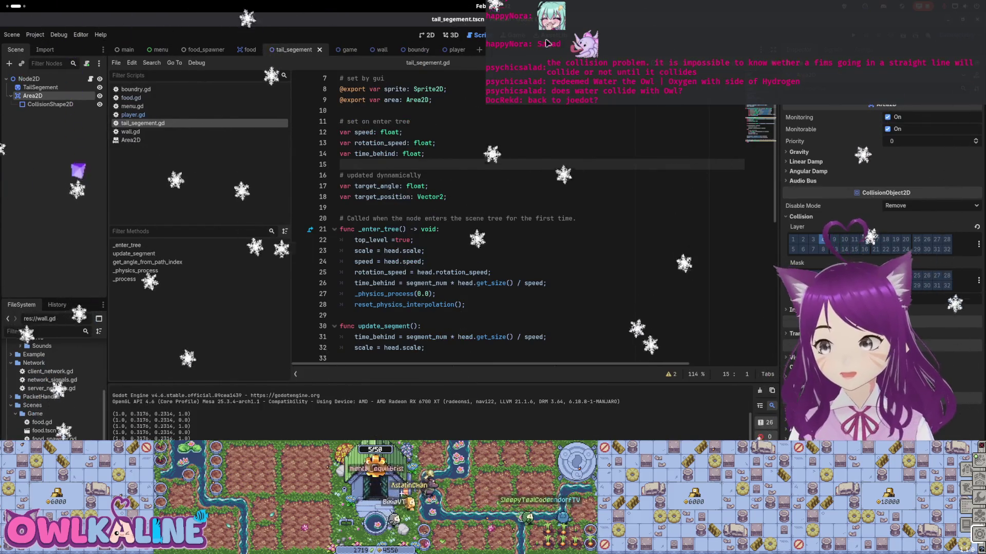
key("super")
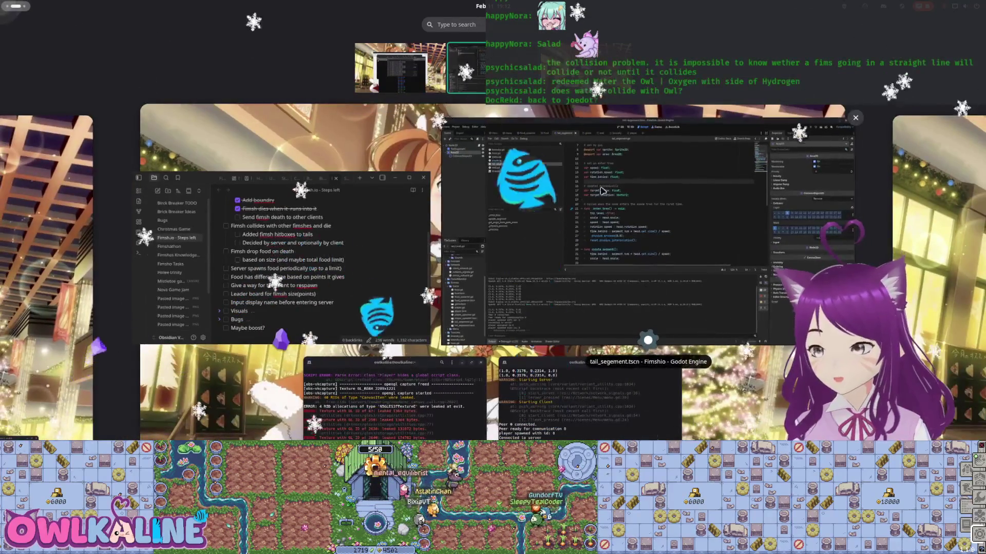